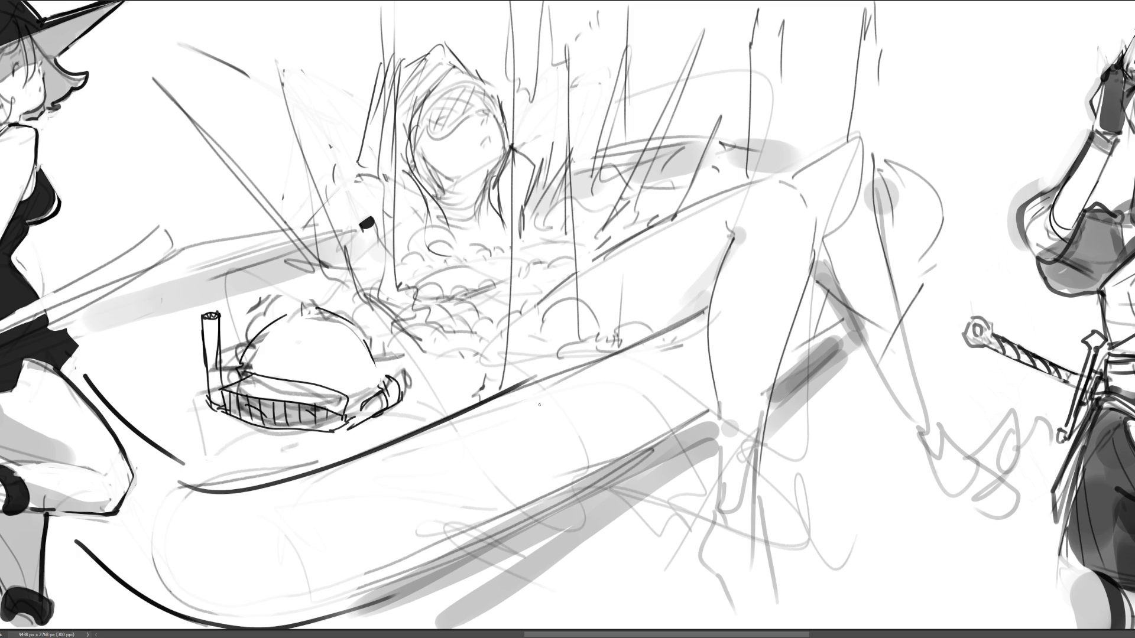
Sketch the left lower leg lines and outline its foot below.
left_click_drag(717, 406, 739, 506)
mouse_move(767, 379)
left_mouse_down()
mouse_move(759, 483)
mouse_move(716, 536)
mouse_move(759, 498)
left_mouse_up()
left_click_drag(762, 475, 747, 606)
mouse_move(724, 490)
left_mouse_down()
mouse_move(697, 497)
mouse_move(695, 565)
left_mouse_up()
left_click_drag(697, 513, 733, 602)
left_click_drag(759, 503, 760, 525)
left_click_drag(743, 567, 733, 580)
left_click_drag(759, 523, 728, 606)
left_click_drag(721, 609, 752, 618)
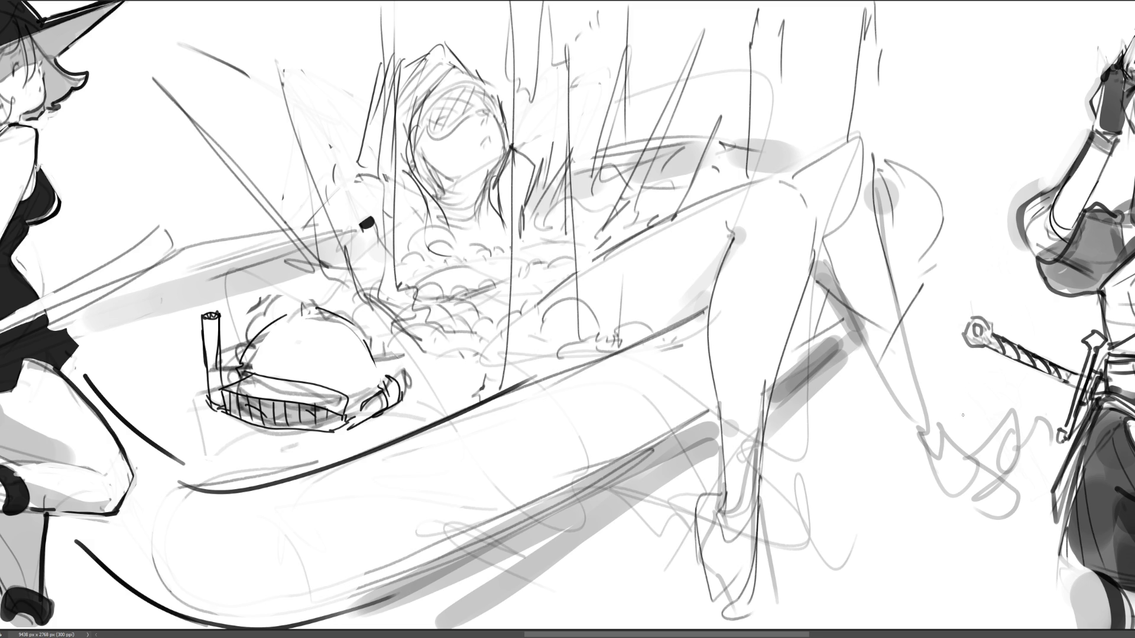
Draw the right leg's calf and back lines, a small right foot, and lines under the feet.
left_click_drag(849, 310, 917, 431)
left_click_drag(878, 227, 922, 438)
mouse_move(914, 431)
left_mouse_down()
mouse_move(946, 464)
mouse_move(931, 473)
mouse_move(976, 503)
mouse_move(989, 476)
mouse_move(988, 411)
mouse_move(1005, 470)
mouse_move(1037, 402)
mouse_move(1005, 372)
mouse_move(1052, 393)
mouse_move(987, 481)
left_mouse_up()
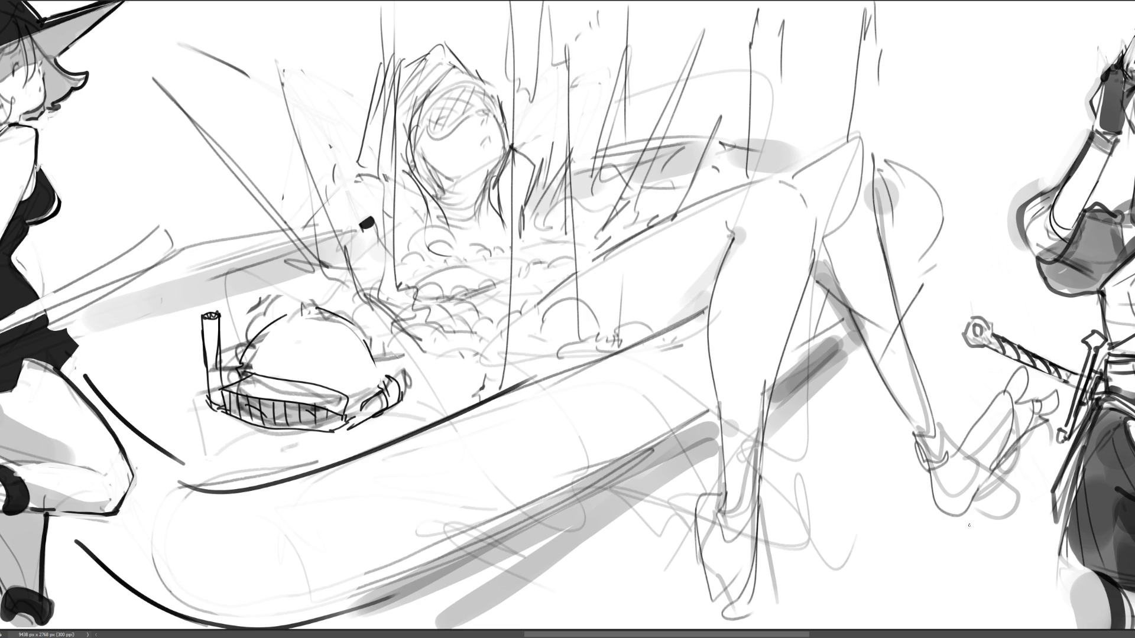
mouse_move(870, 370)
left_mouse_down()
mouse_move(821, 490)
mouse_move(772, 537)
left_mouse_up()
left_click_drag(679, 571, 613, 609)
left_click_drag(634, 605, 563, 628)
mouse_move(822, 503)
left_mouse_down()
mouse_move(843, 535)
mouse_move(837, 554)
mouse_move(819, 545)
mouse_move(765, 590)
left_mouse_up()
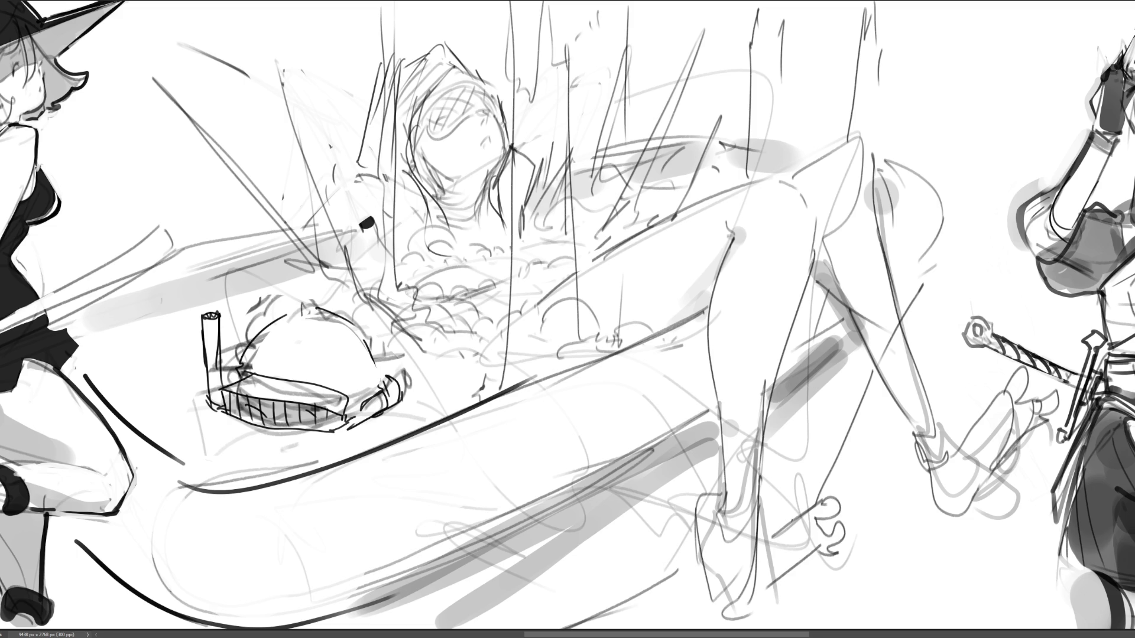
Paint soft grey shading around the feet, tub and legs, redoing the first grainy attempt.
mouse_move(798, 534)
left_mouse_down()
mouse_move(807, 550)
mouse_move(757, 597)
mouse_move(627, 621)
left_mouse_up()
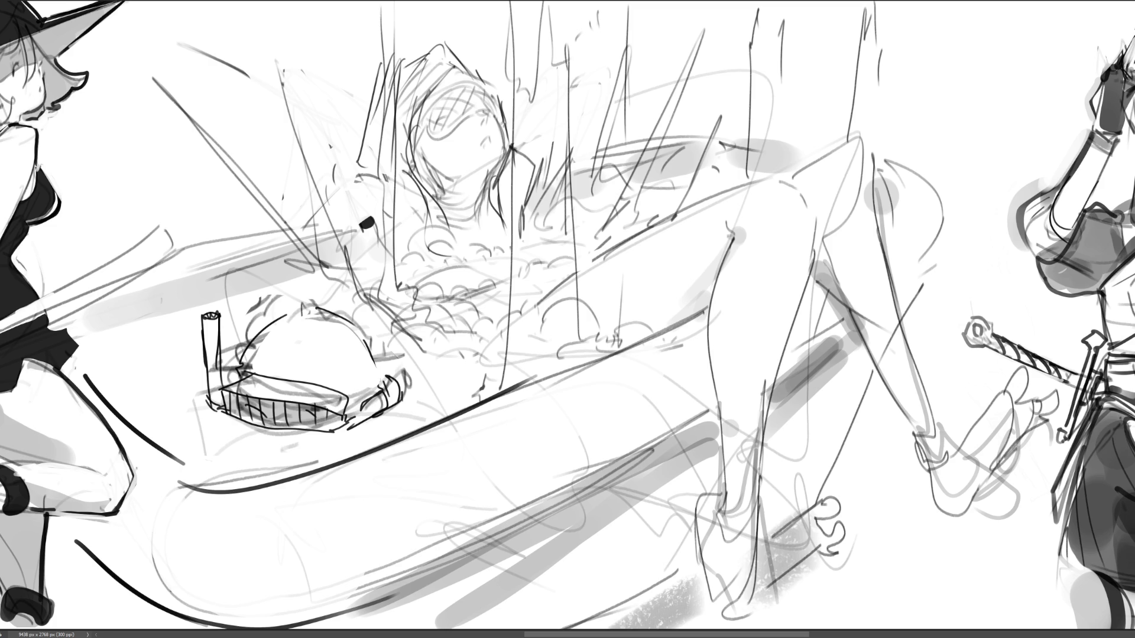
key("ctrl+z")
key("ctrl+z")
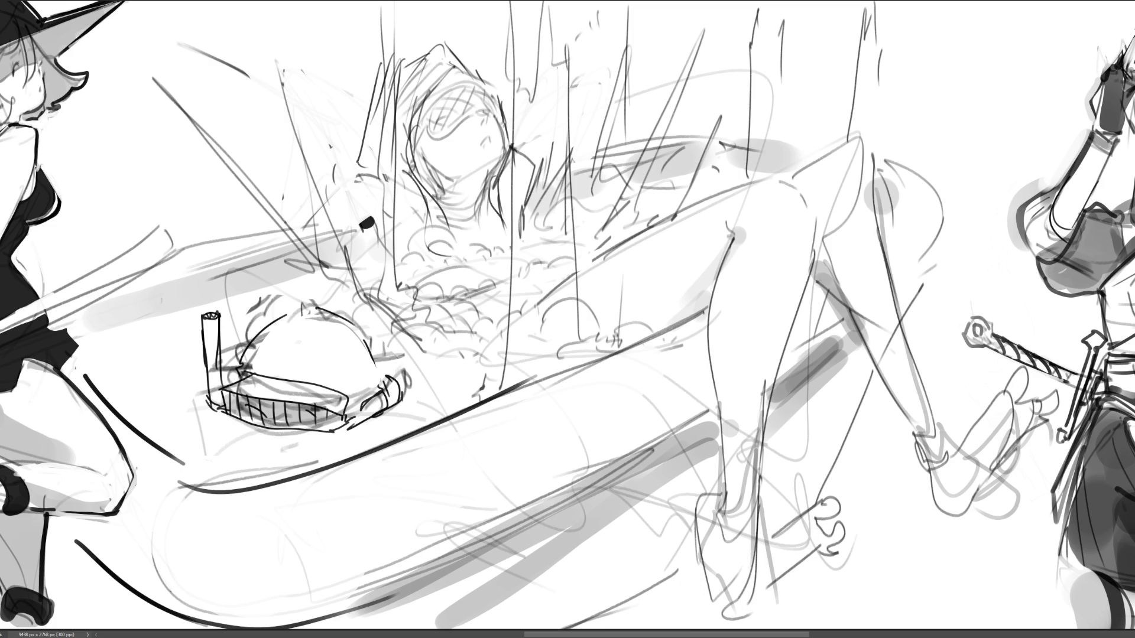
mouse_move(804, 529)
left_mouse_down()
mouse_move(760, 589)
mouse_move(624, 624)
left_mouse_up()
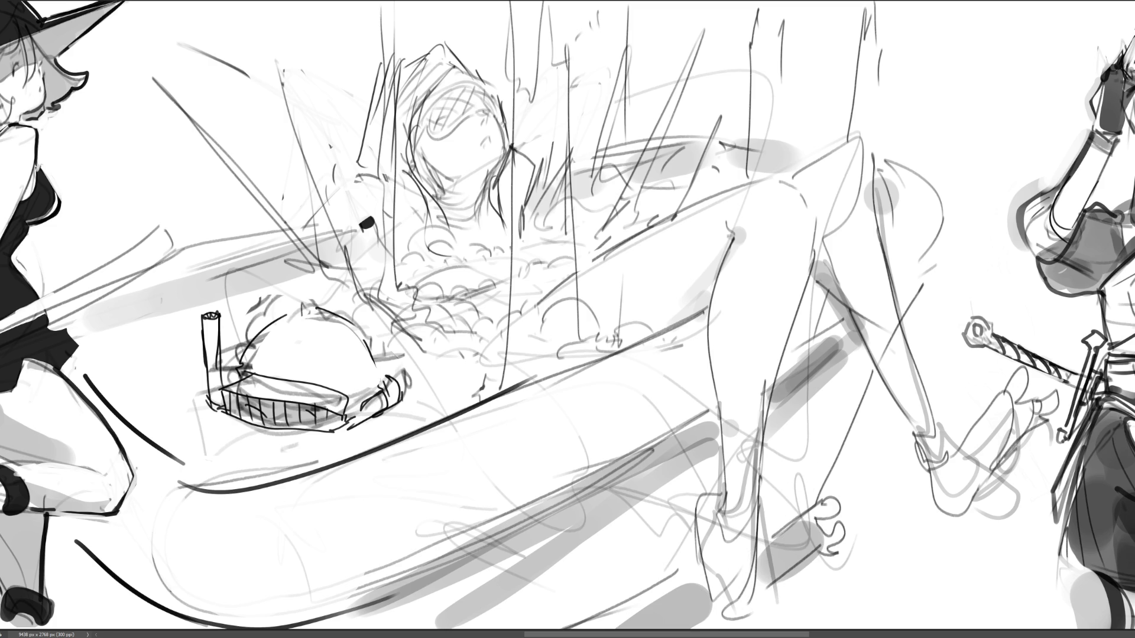
left_click_drag(710, 431, 686, 515)
left_click_drag(692, 473, 665, 541)
left_click_drag(857, 349, 825, 414)
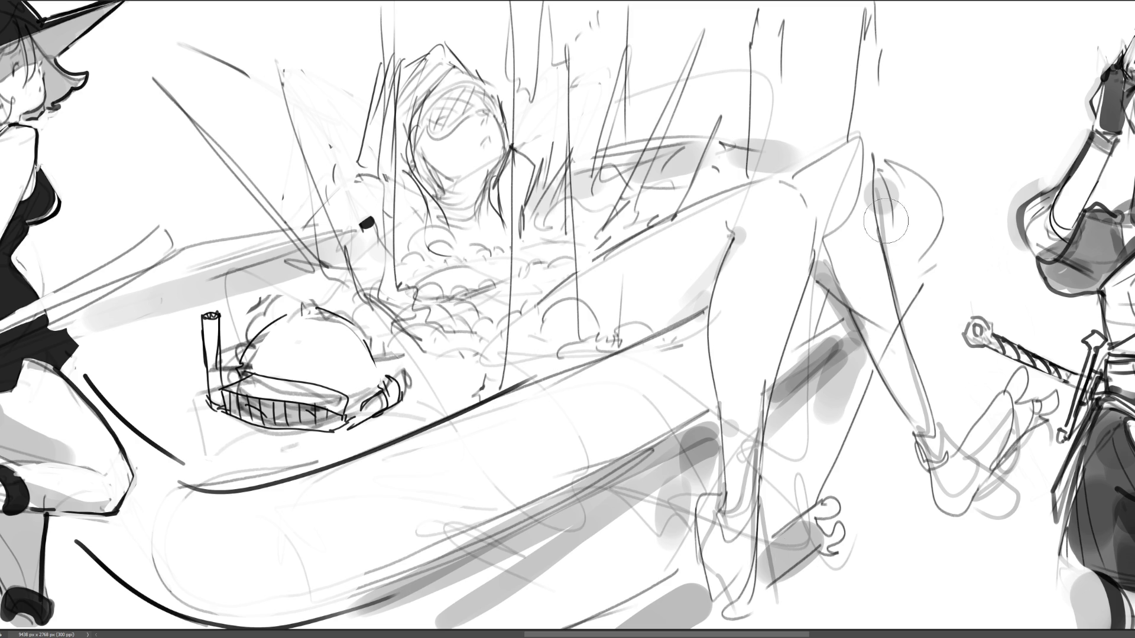
Lighten the stray diagonal leg lines and darken the thigh outline, discarding a trial ankle stroke.
left_click_drag(846, 268, 898, 377)
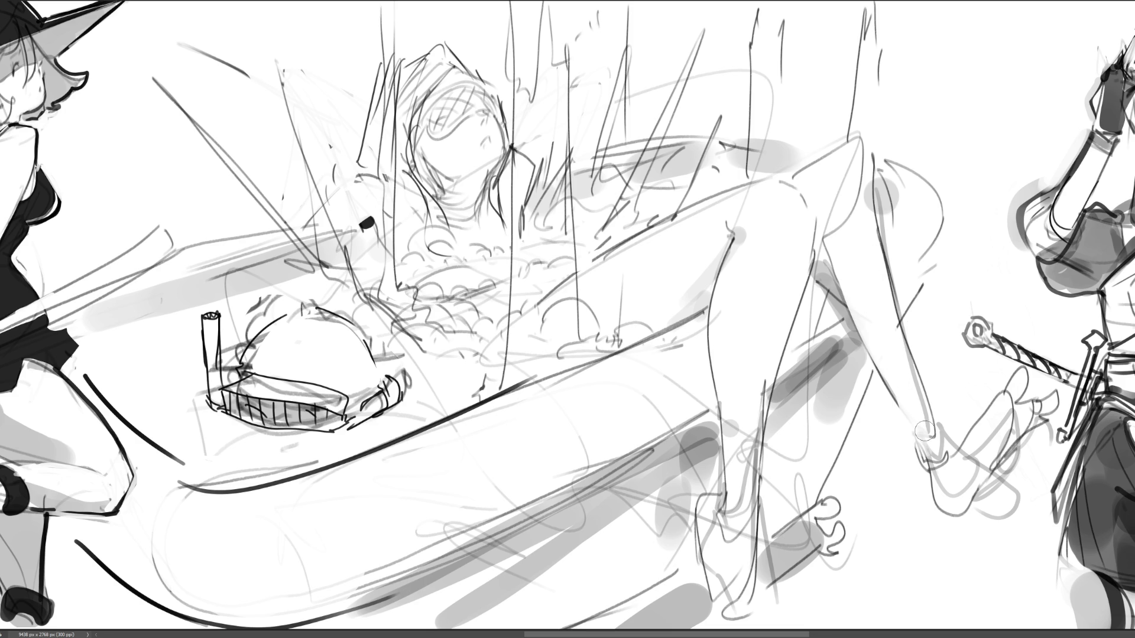
left_click(762, 512)
left_click_drag(758, 526, 733, 615)
key("ctrl+z")
key("ctrl+z")
left_click_drag(705, 303, 711, 283)
Draw the blindfolded girl's head outline, face curves and a stroke below the blindfold.
mouse_move(424, 121)
left_mouse_down()
mouse_move(421, 149)
mouse_move(479, 109)
left_mouse_up()
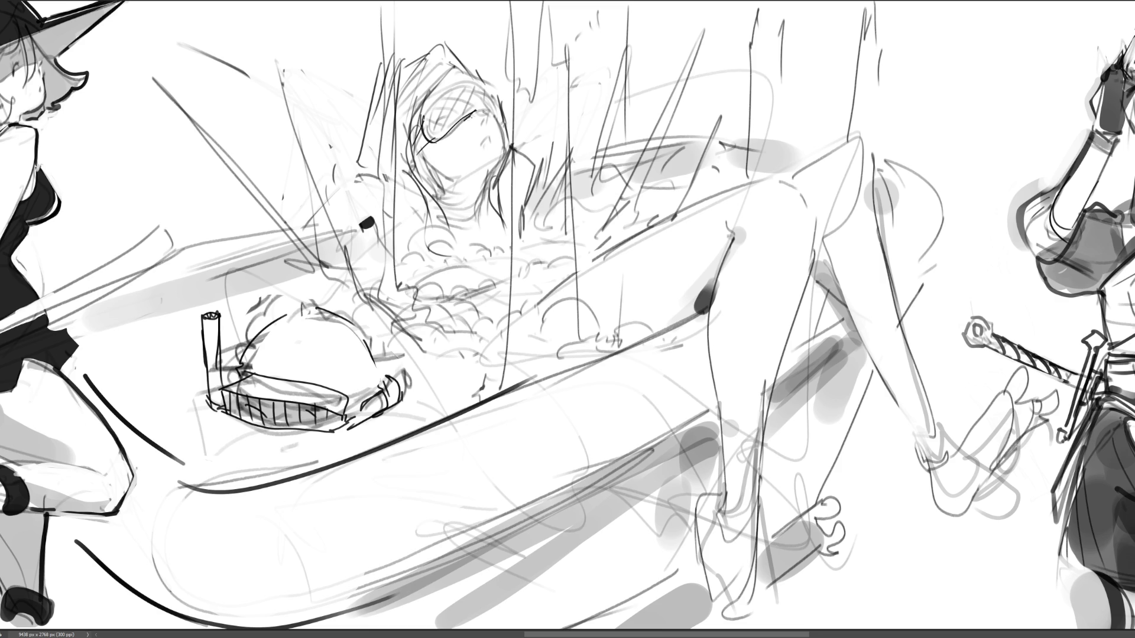
mouse_move(431, 142)
left_mouse_down()
mouse_move(484, 108)
mouse_move(489, 118)
left_mouse_up()
mouse_move(428, 100)
left_mouse_down()
mouse_move(458, 81)
mouse_move(489, 90)
mouse_move(500, 122)
mouse_move(488, 125)
left_mouse_up()
mouse_move(415, 126)
left_mouse_down()
mouse_move(441, 92)
mouse_move(475, 87)
mouse_move(504, 151)
mouse_move(484, 195)
left_mouse_up()
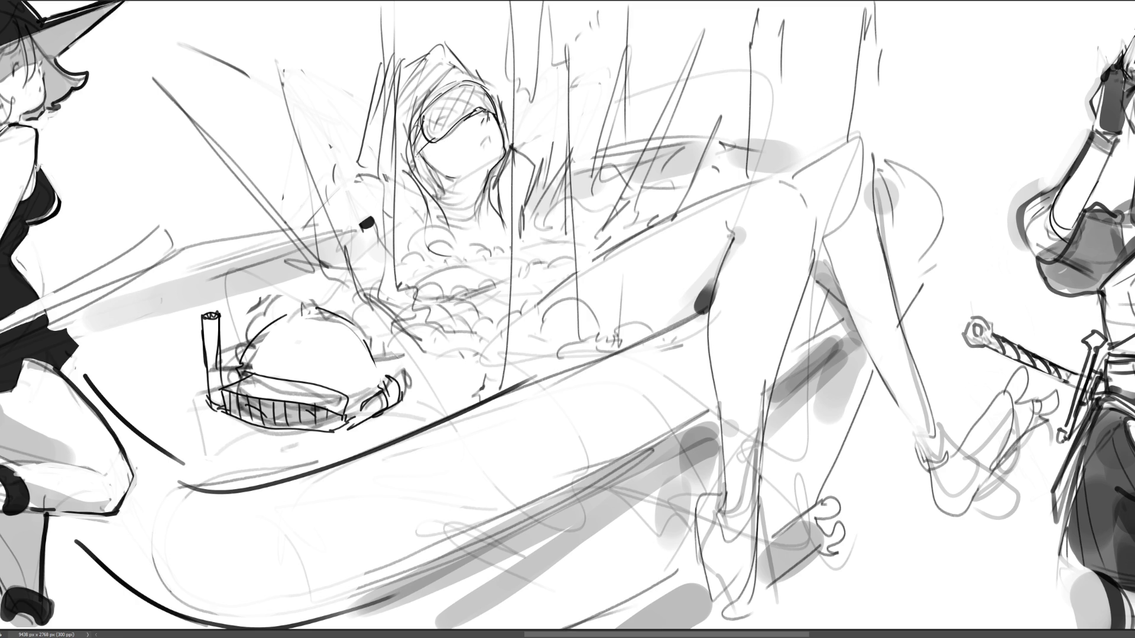
mouse_move(423, 152)
left_mouse_down()
mouse_move(414, 168)
mouse_move(436, 191)
mouse_move(450, 235)
left_mouse_up()
Draw long hair strands down both sides of the face, redoing one misplaced strand.
left_click_drag(417, 173, 448, 240)
left_click_drag(442, 185, 432, 264)
key("ctrl+z")
mouse_move(435, 178)
left_mouse_down()
mouse_move(423, 258)
mouse_move(426, 241)
left_mouse_up()
left_click_drag(494, 175, 526, 243)
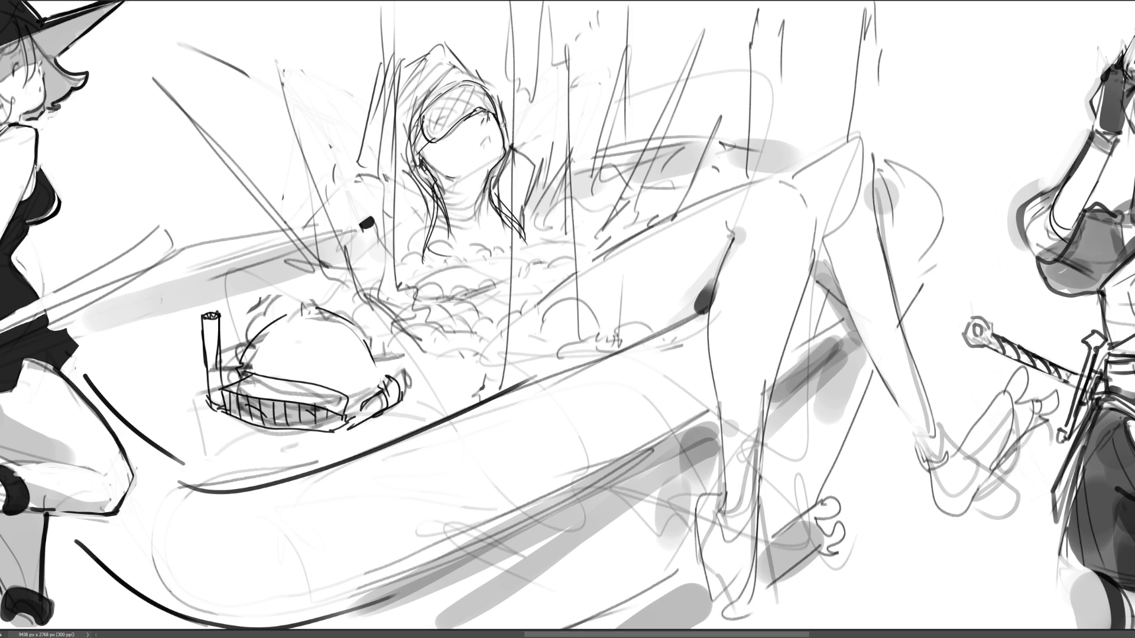
Add the collar, jaw-to-neck line, and shoulder strokes beside the head.
mouse_move(449, 216)
left_mouse_down()
mouse_move(464, 228)
mouse_move(486, 205)
left_mouse_up()
mouse_move(511, 147)
left_mouse_down()
mouse_move(538, 169)
mouse_move(530, 193)
left_mouse_up()
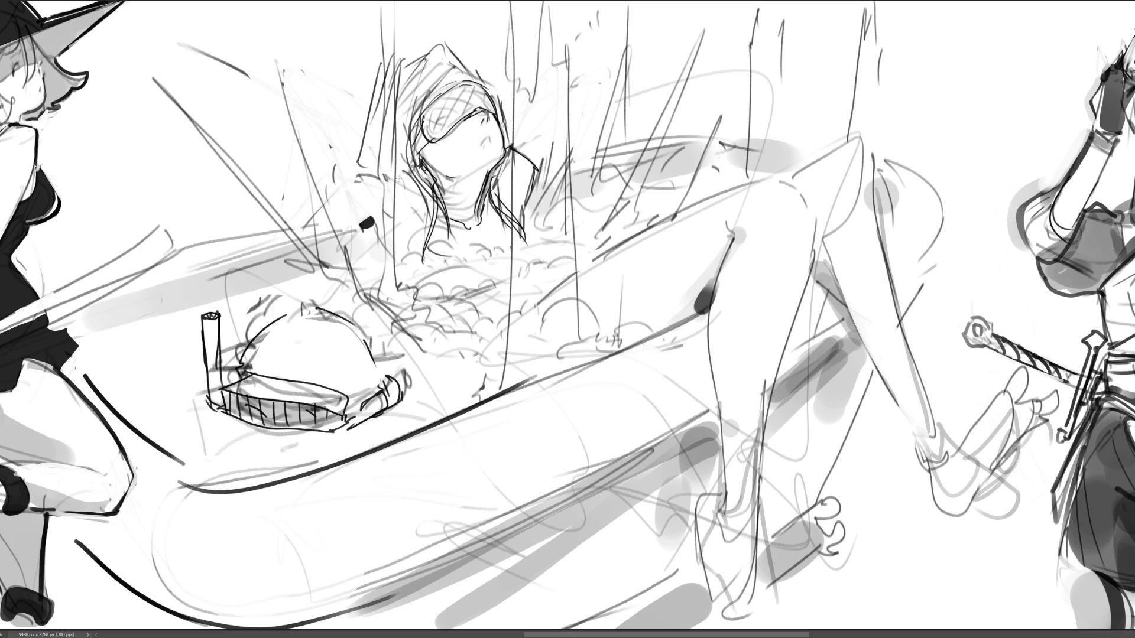
left_click_drag(371, 164, 323, 227)
left_click_drag(529, 237, 589, 245)
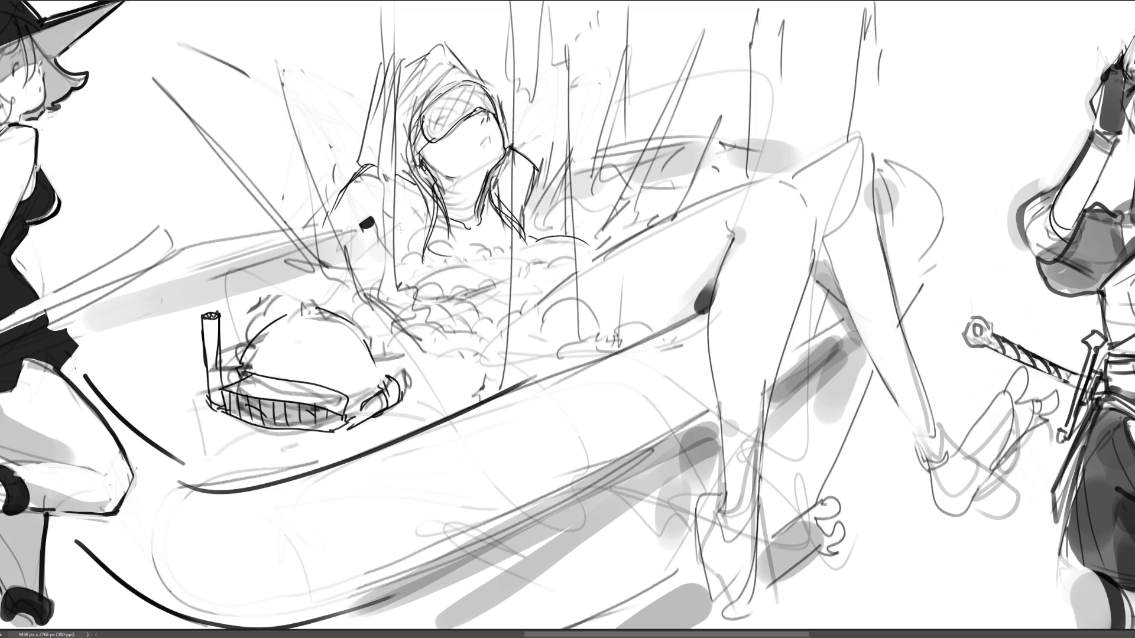
mouse_move(402, 230)
left_mouse_down()
mouse_move(427, 248)
mouse_move(413, 274)
left_mouse_up()
Redraw the upper arm line, removing the earlier arm and chest strokes.
key("ctrl+z")
mouse_move(379, 234)
left_mouse_down()
mouse_move(399, 264)
mouse_move(487, 263)
left_mouse_up()
key("ctrl+z")
Ink dark contours along the raised leg's thigh, lower leg and shin, retrying several curves.
mouse_move(584, 286)
left_mouse_down()
mouse_move(600, 251)
mouse_move(760, 166)
left_mouse_up()
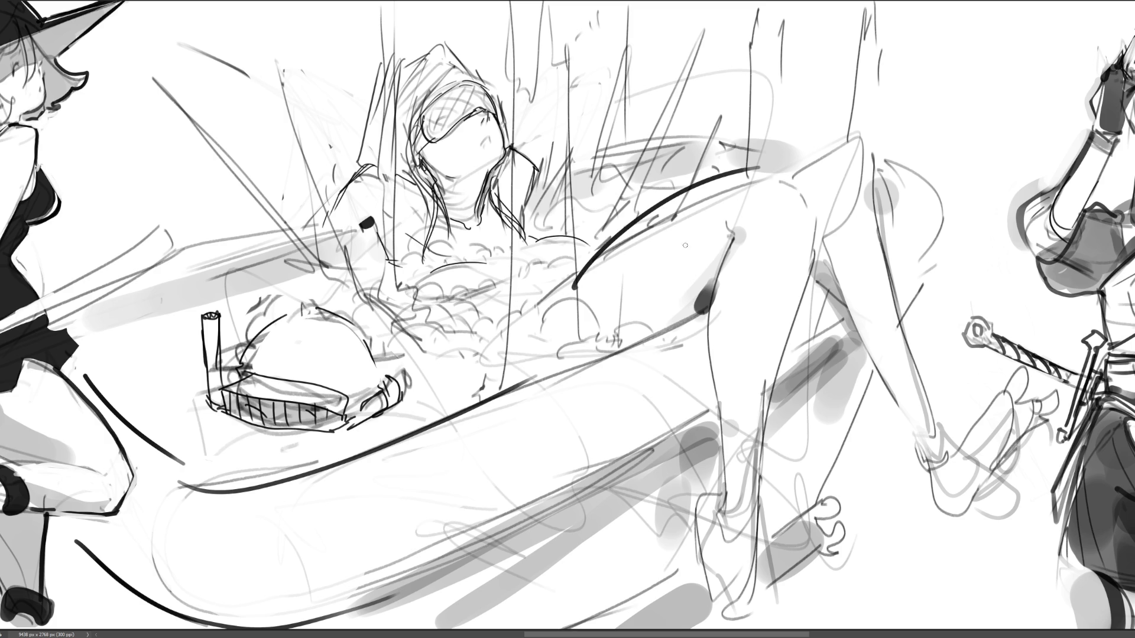
key("ctrl+z")
mouse_move(586, 288)
left_mouse_down()
mouse_move(651, 228)
mouse_move(748, 188)
mouse_move(638, 231)
mouse_move(766, 181)
mouse_move(785, 188)
left_mouse_up()
key("ctrl+z")
key("ctrl+z")
mouse_move(781, 189)
left_mouse_down()
mouse_move(806, 221)
mouse_move(779, 337)
left_mouse_up()
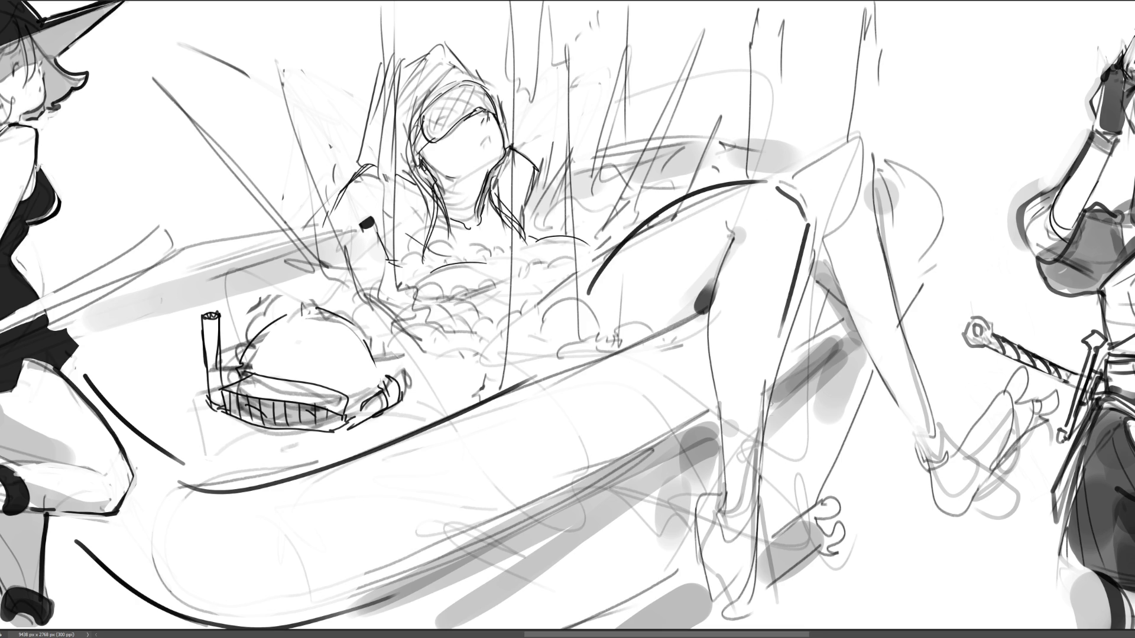
left_click_drag(794, 281, 744, 470)
mouse_move(728, 234)
left_mouse_down()
mouse_move(718, 236)
mouse_move(716, 349)
left_mouse_up()
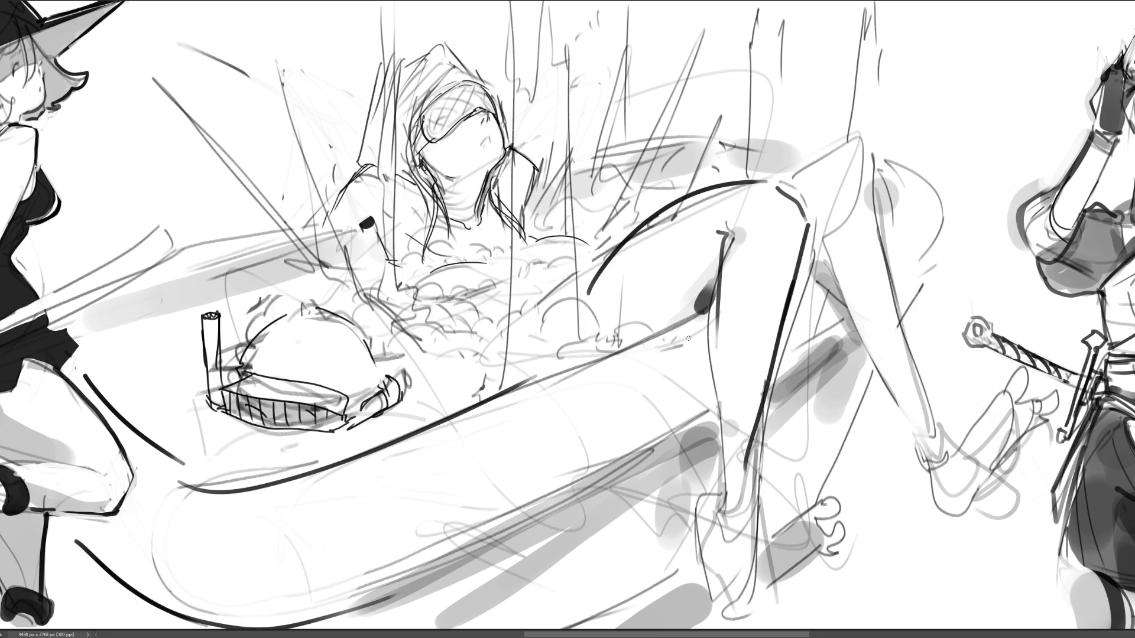
mouse_move(778, 179)
left_mouse_down()
mouse_move(822, 152)
mouse_move(857, 153)
mouse_move(874, 212)
left_mouse_up()
key("ctrl+z")
left_click_drag(815, 237, 856, 333)
left_click_drag(861, 141, 910, 332)
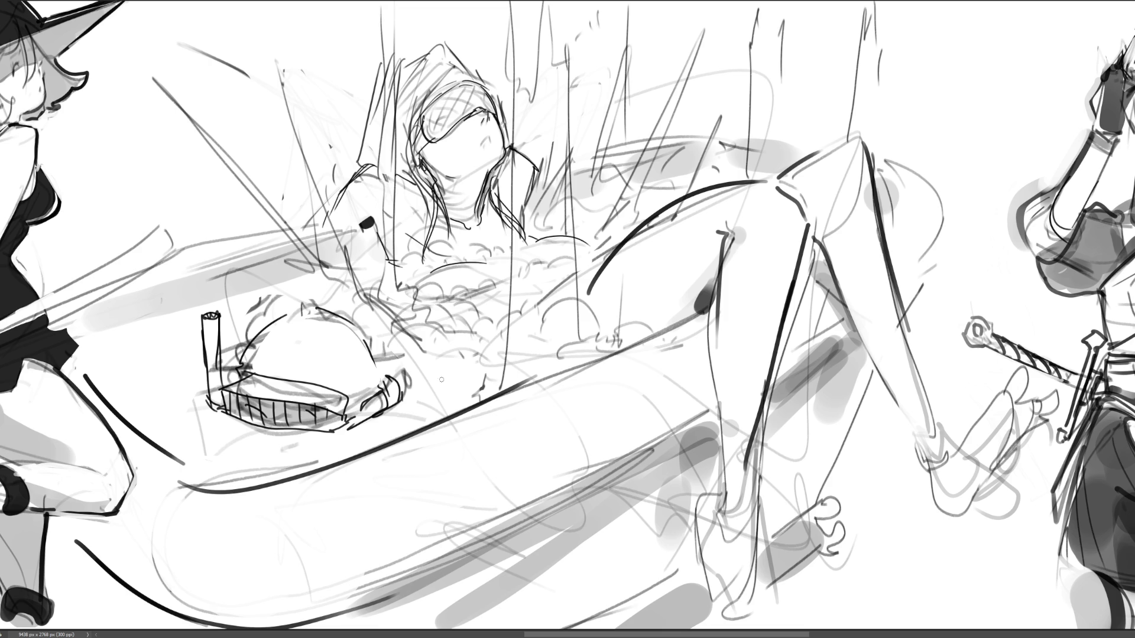
Shade grey under the basket, along the tub rim near the foot, and over the arm and chest.
mouse_move(436, 379)
left_mouse_down()
mouse_move(459, 348)
mouse_move(417, 327)
mouse_move(476, 307)
mouse_move(459, 384)
mouse_move(436, 366)
mouse_move(465, 365)
mouse_move(430, 329)
mouse_move(423, 383)
mouse_move(437, 385)
left_mouse_up()
key("ctrl+z")
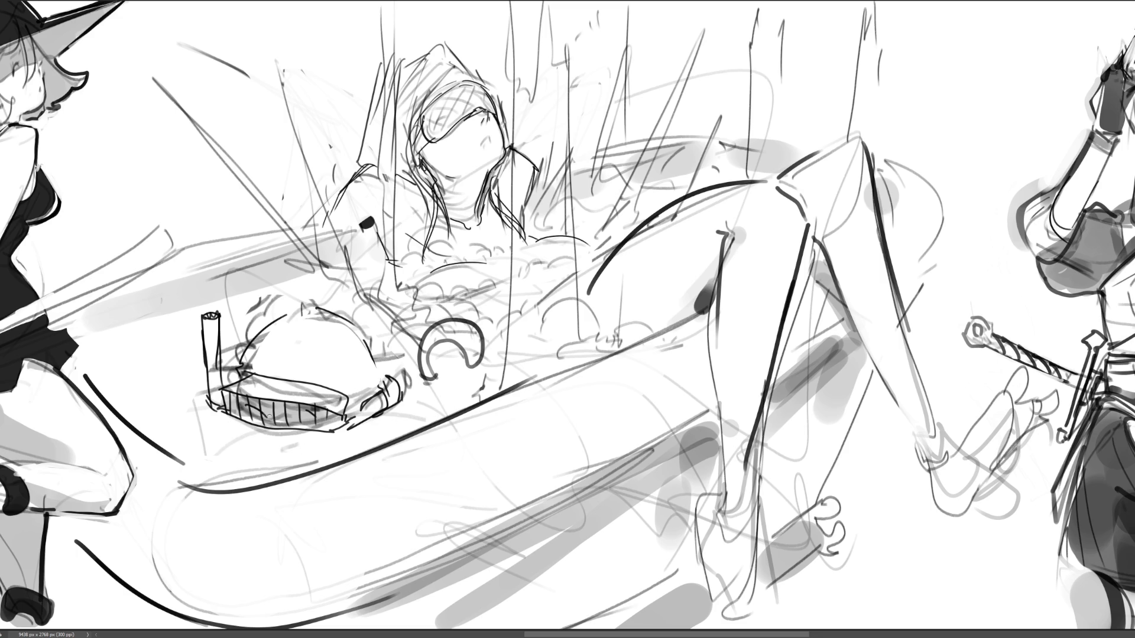
mouse_move(238, 424)
left_mouse_down()
mouse_move(322, 440)
mouse_move(373, 429)
mouse_move(292, 446)
mouse_move(352, 443)
mouse_move(311, 447)
left_mouse_up()
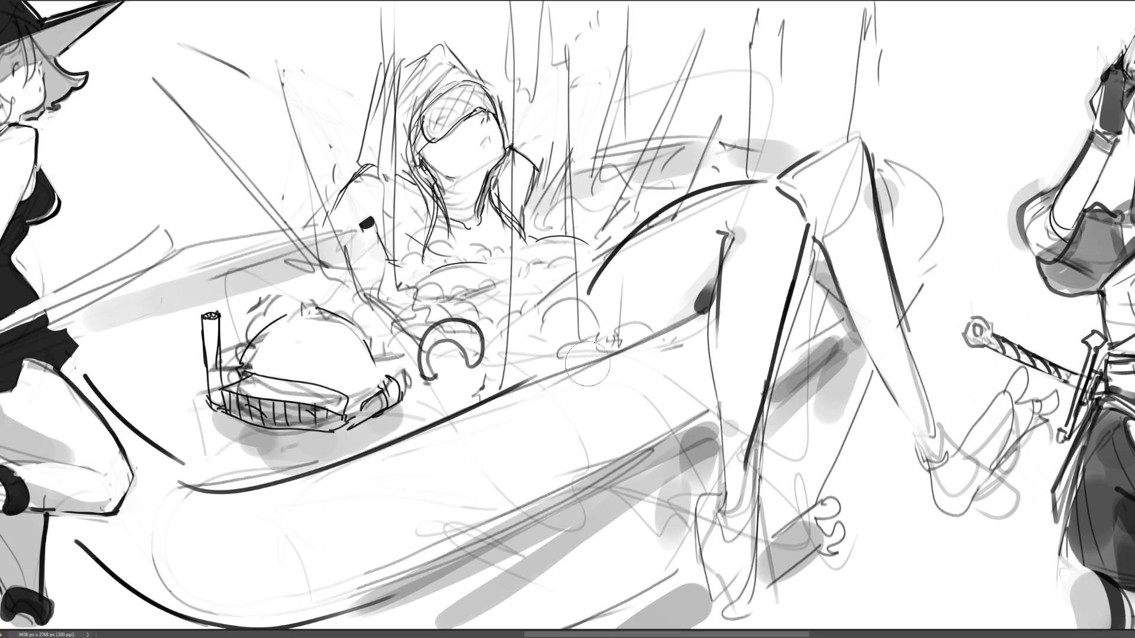
mouse_move(589, 338)
left_mouse_down()
mouse_move(629, 327)
mouse_move(543, 345)
left_mouse_up()
mouse_move(369, 255)
left_mouse_down()
mouse_move(422, 296)
mouse_move(473, 292)
left_mouse_up()
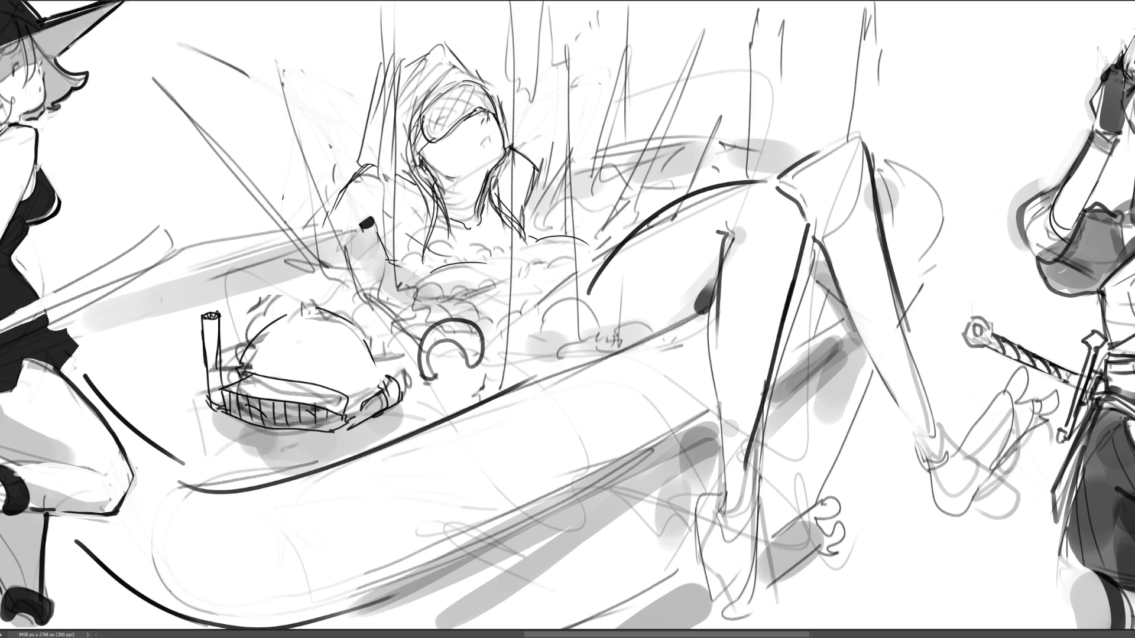
Check the whole wide image, then erase the light foot sketch near the sword.
key("ctrl+minus")
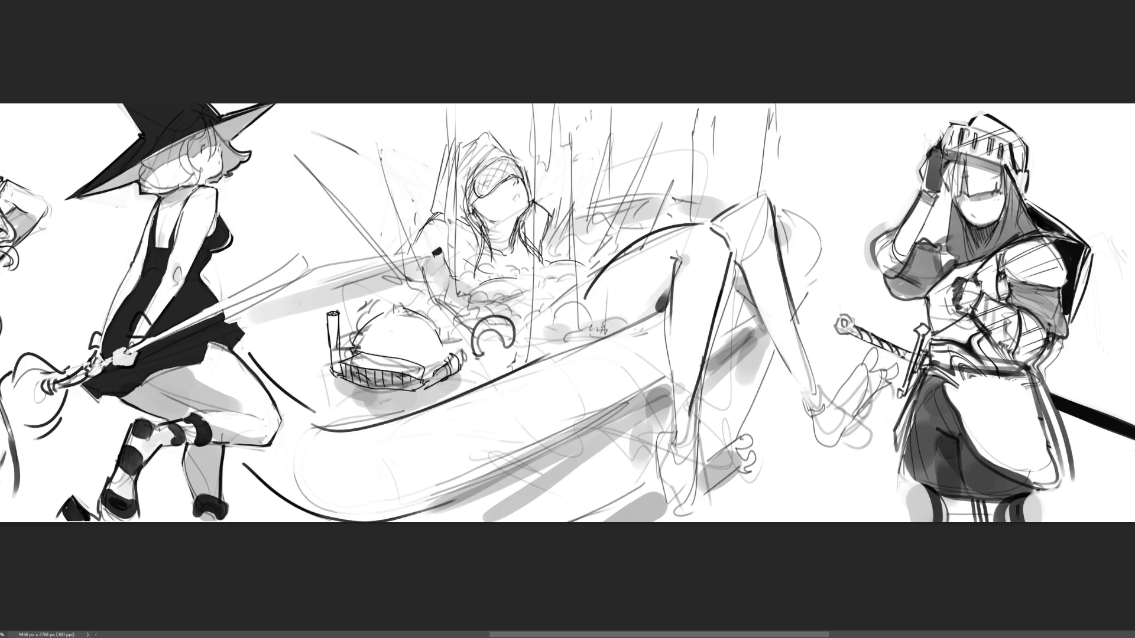
key("ctrl+minus")
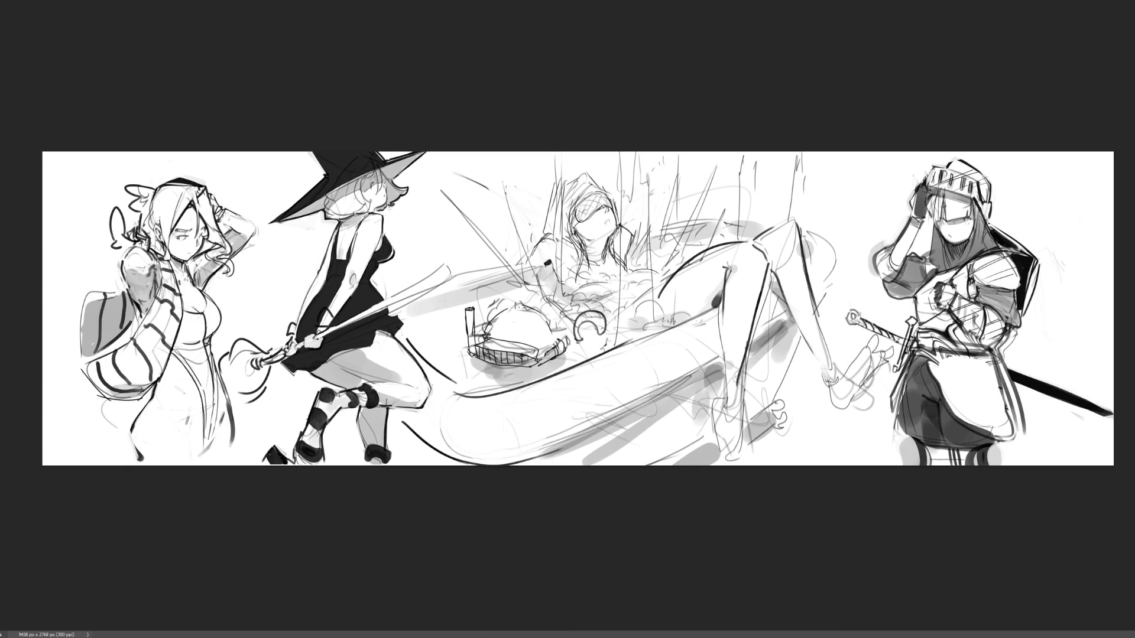
key("ctrl+plus")
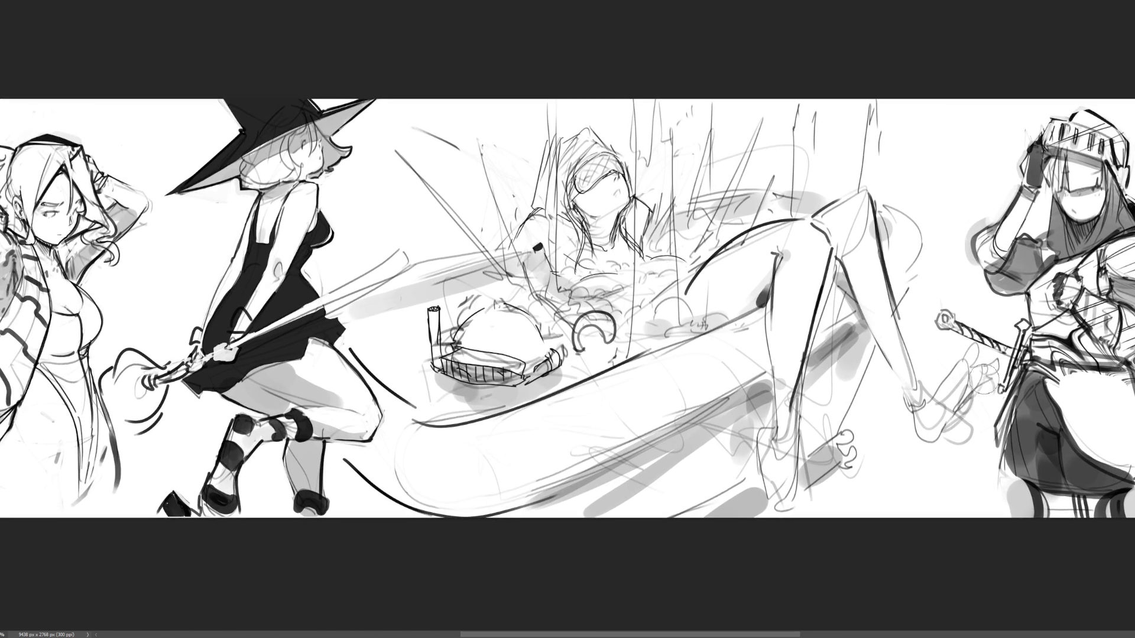
mouse_move(974, 366)
left_mouse_down()
mouse_move(985, 364)
mouse_move(976, 420)
mouse_move(958, 354)
mouse_move(971, 422)
left_mouse_up()
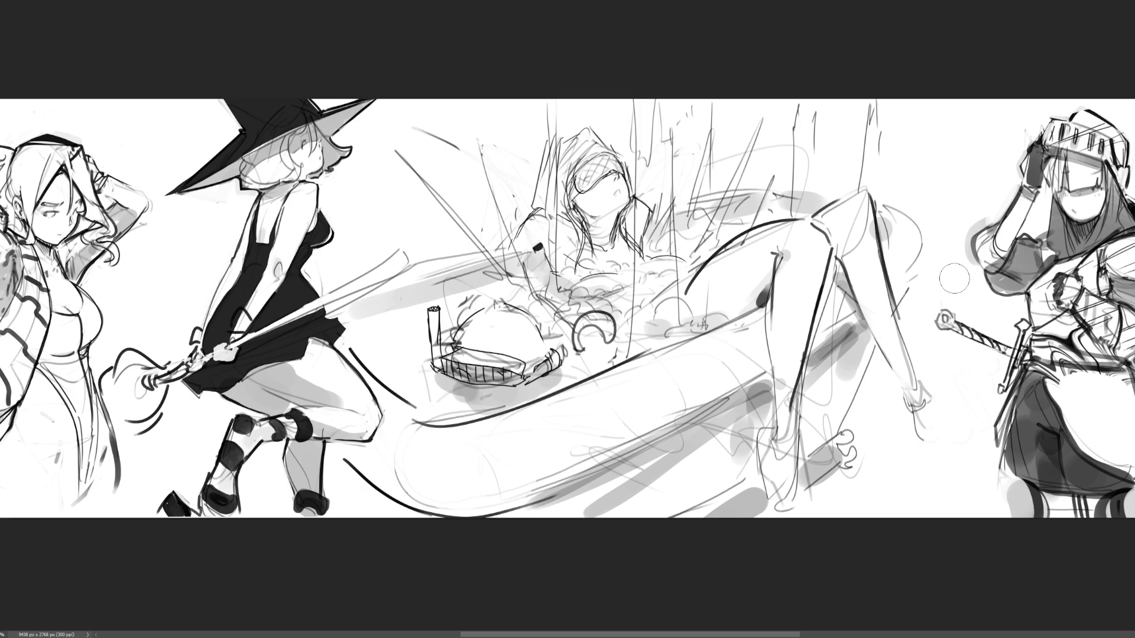
Paint the dark right shoe with grey beside it, outlining its heel and hatching inside.
left_click_drag(915, 326, 946, 430)
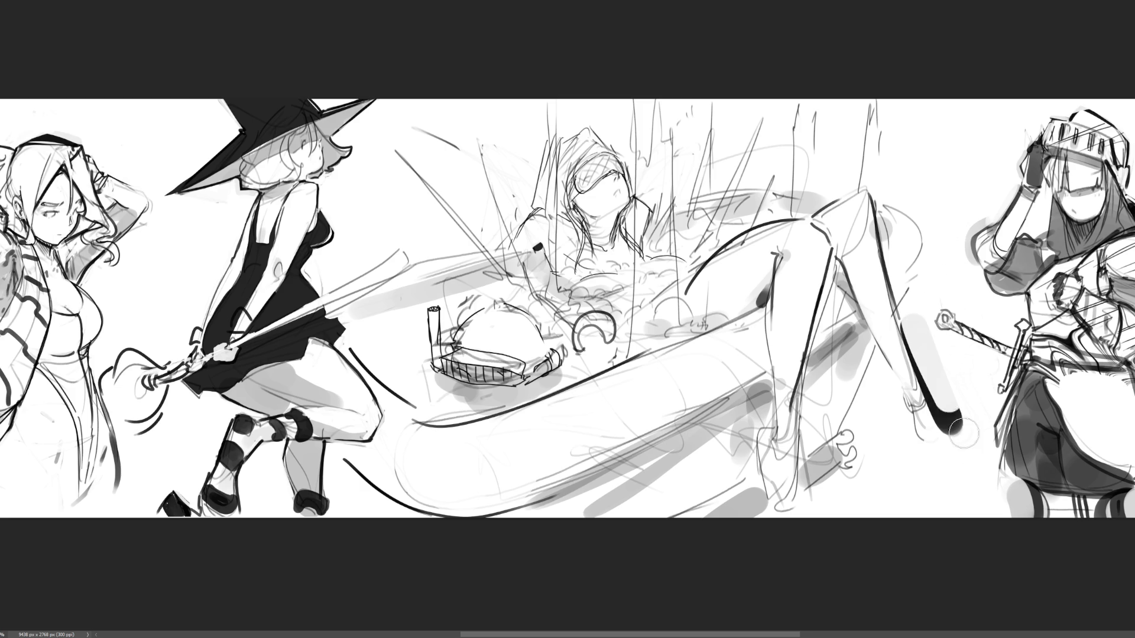
left_click_drag(894, 389, 934, 467)
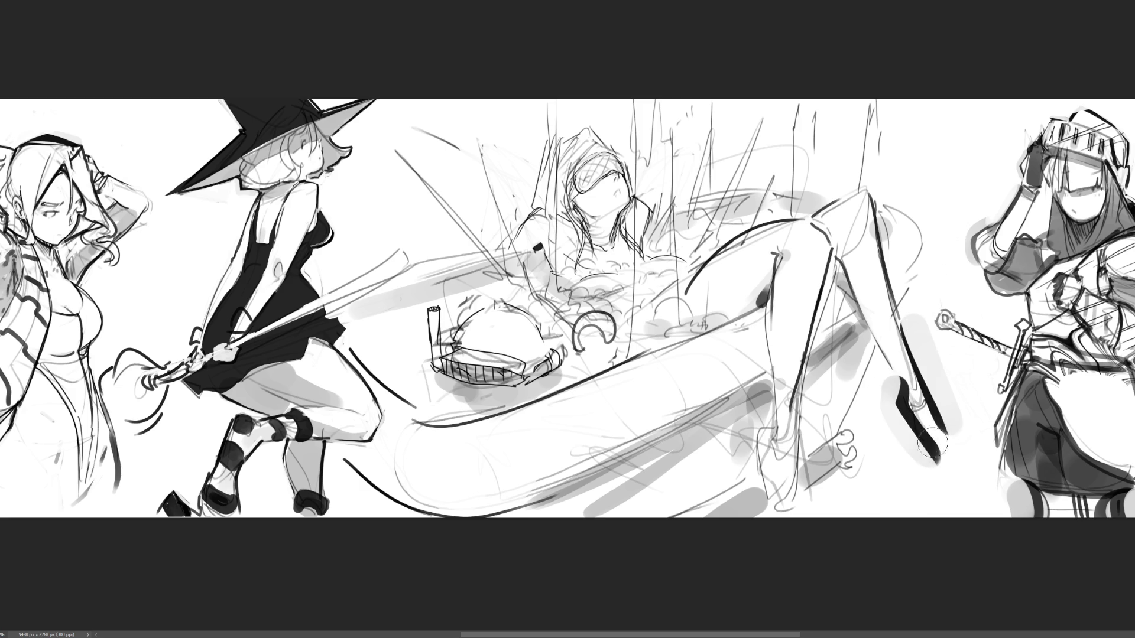
left_click_drag(946, 363, 955, 435)
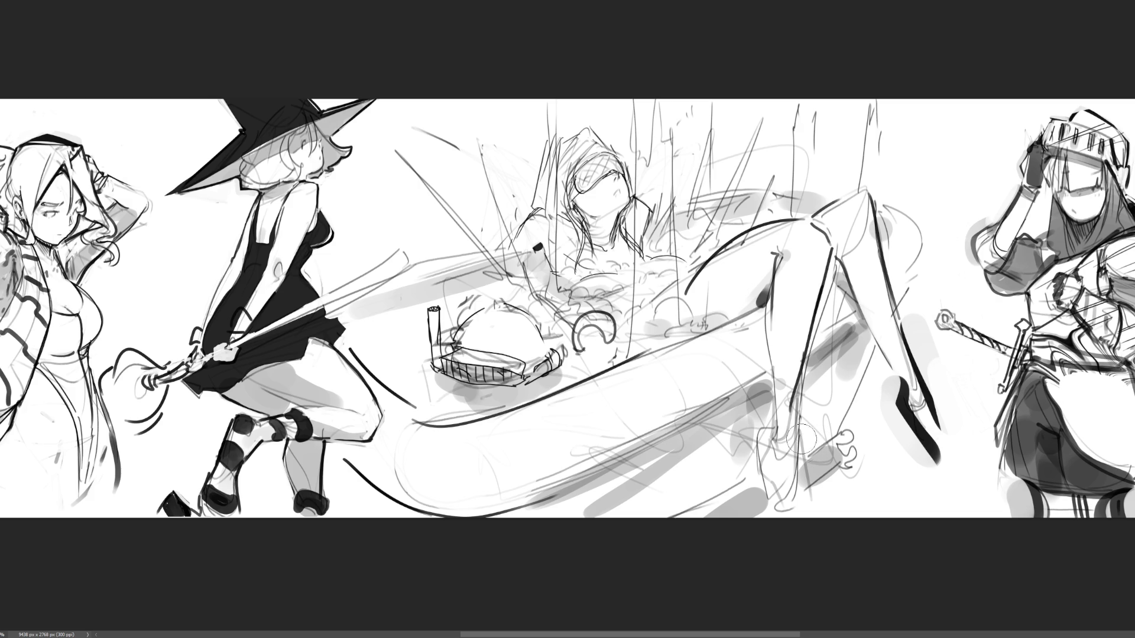
mouse_move(775, 413)
left_mouse_down()
mouse_move(771, 510)
mouse_move(796, 486)
mouse_move(796, 512)
left_mouse_up()
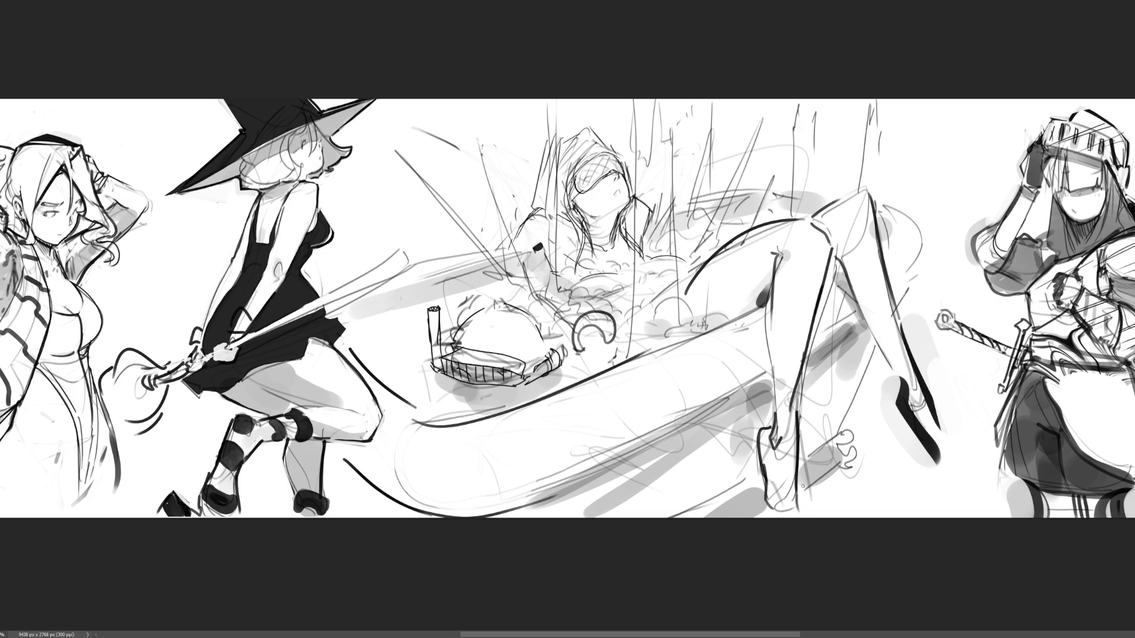
left_click_drag(912, 381, 937, 475)
mouse_move(907, 427)
left_mouse_down()
mouse_move(925, 452)
mouse_move(910, 452)
left_mouse_up()
left_click_drag(913, 443, 940, 476)
mouse_move(939, 416)
left_mouse_down()
mouse_move(973, 481)
mouse_move(931, 477)
left_mouse_up()
Outline the left shoe's sole and edges and redraw the right shoe's curved outline.
mouse_move(769, 511)
left_mouse_down()
mouse_move(811, 480)
mouse_move(821, 516)
left_mouse_up()
left_click_drag(744, 452, 762, 507)
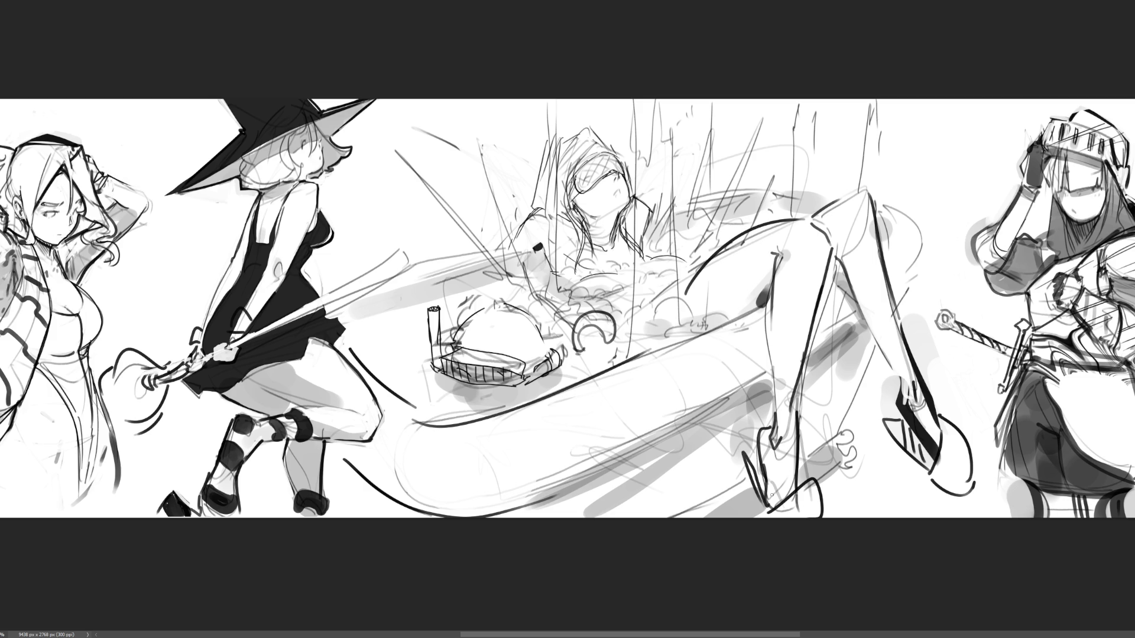
mouse_move(934, 413)
left_mouse_down()
mouse_move(953, 421)
mouse_move(980, 476)
left_mouse_up()
mouse_move(883, 413)
left_mouse_down()
mouse_move(869, 426)
mouse_move(929, 482)
left_mouse_up()
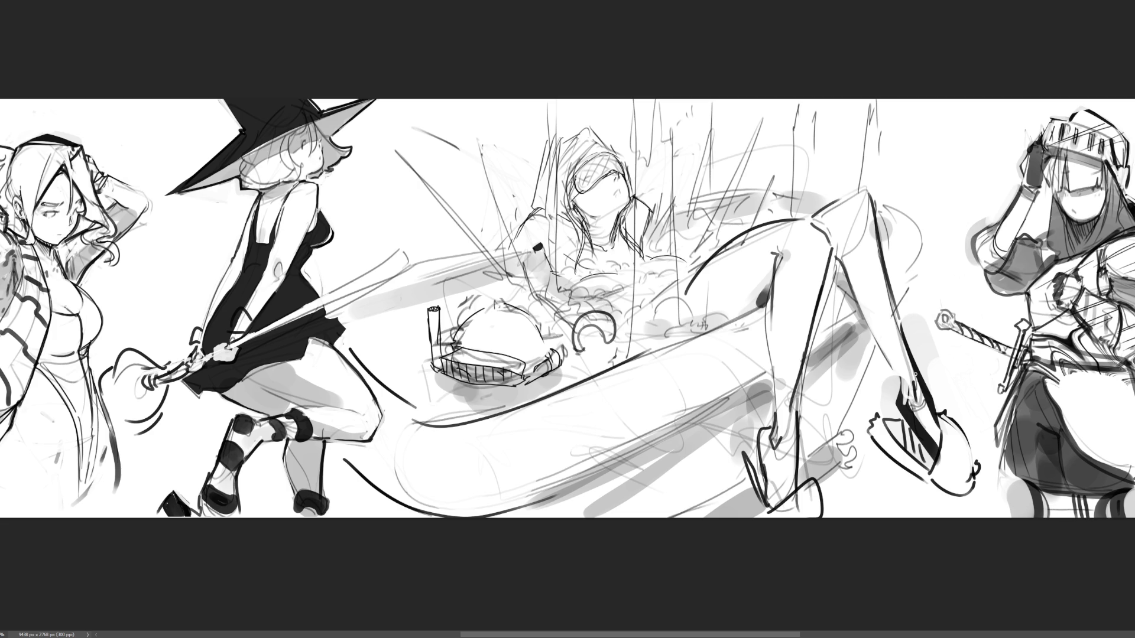
mouse_move(742, 446)
left_mouse_down()
mouse_move(751, 435)
mouse_move(757, 501)
mouse_move(808, 466)
mouse_move(832, 514)
mouse_move(796, 502)
left_mouse_up()
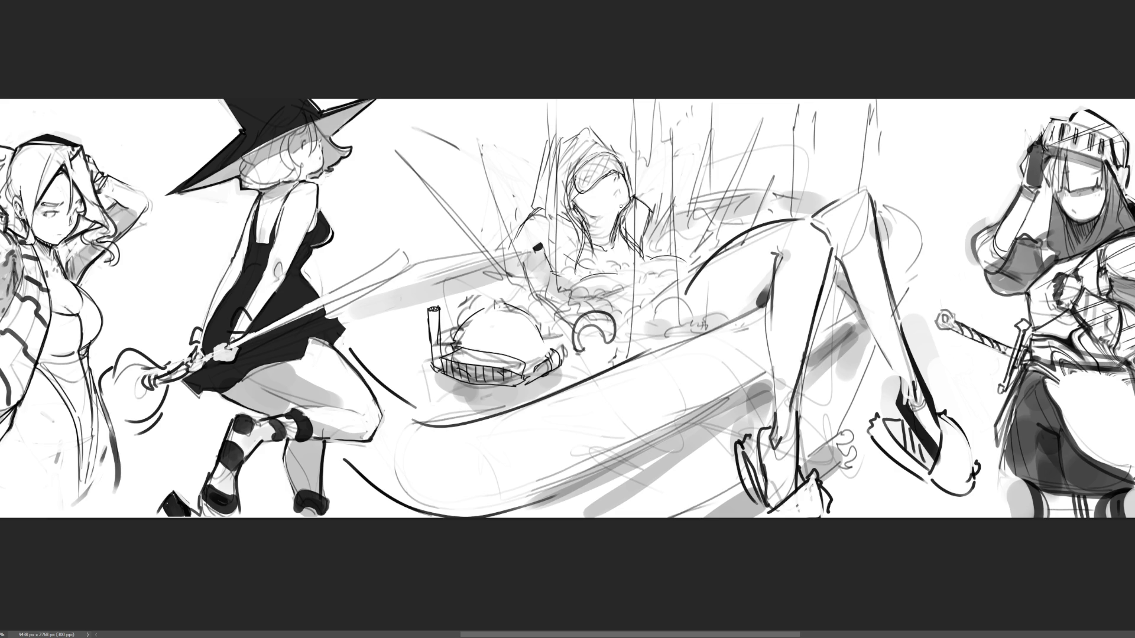
Add a short mark on the girl's face, redrawing it shorter.
left_click_drag(614, 193, 613, 216)
key("ctrl+z")
left_click_drag(613, 192, 614, 202)
Brush over the ankle strap stroke on the raised foot to make it bolder.
mouse_move(911, 404)
left_mouse_down()
mouse_move(905, 388)
mouse_move(901, 408)
mouse_move(934, 449)
mouse_move(885, 377)
mouse_move(948, 471)
mouse_move(949, 522)
mouse_move(920, 405)
mouse_move(946, 490)
left_mouse_up()
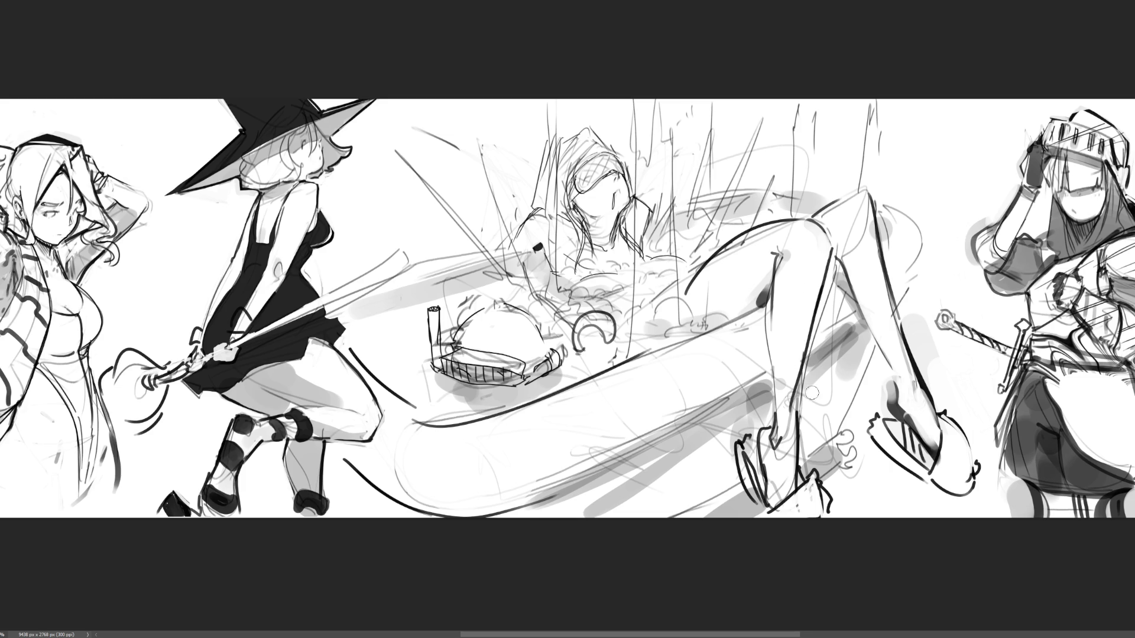
Draw a long straight dark line along the tub rim, redrawing it twice to extend further left.
left_click_drag(624, 358, 715, 323)
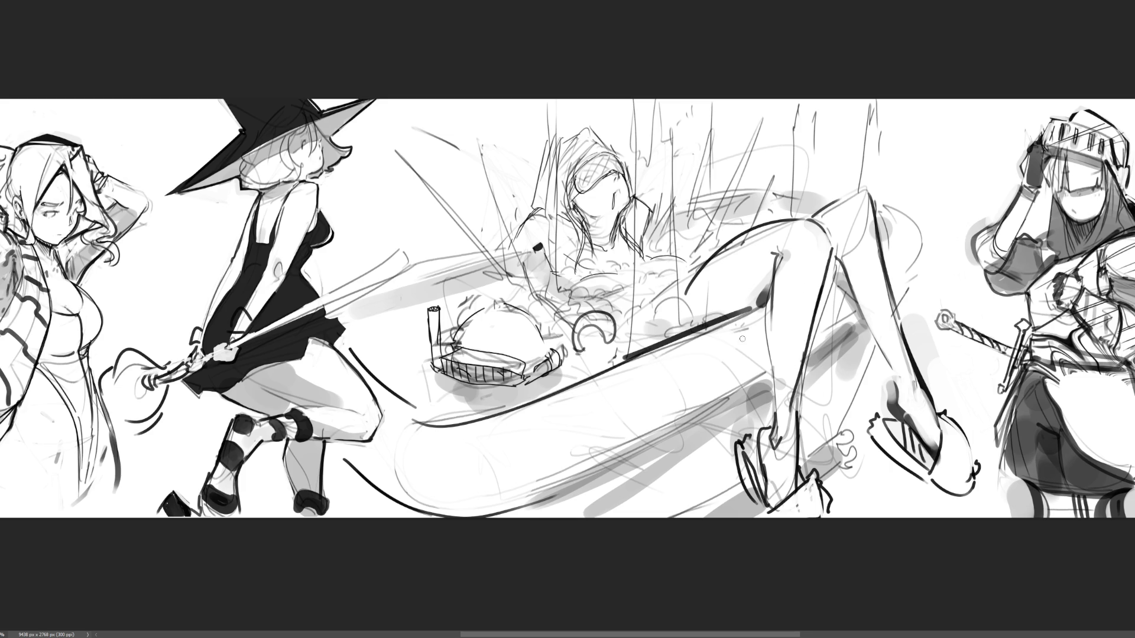
key("ctrl+z")
left_click_drag(620, 361, 763, 301)
key("ctrl+z")
left_click_drag(591, 380, 761, 304)
Add small strokes on the knee, arm, ponytail, neck and chest.
left_click_drag(885, 253, 887, 227)
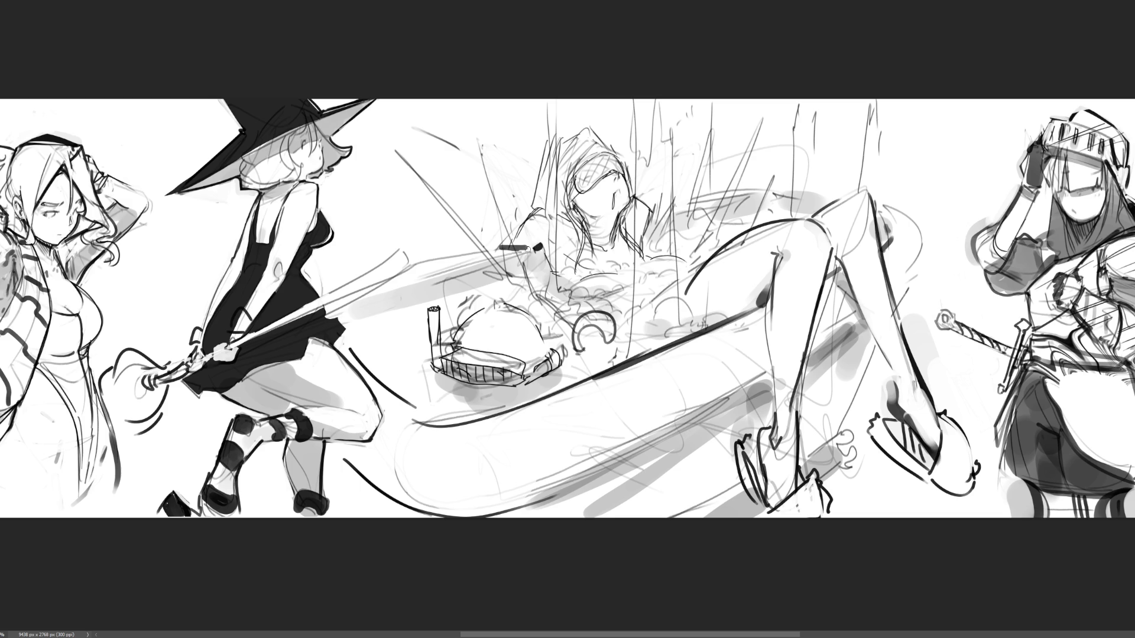
mouse_move(539, 247)
left_mouse_down()
mouse_move(514, 231)
mouse_move(499, 244)
left_mouse_up()
left_click_drag(637, 194, 653, 209)
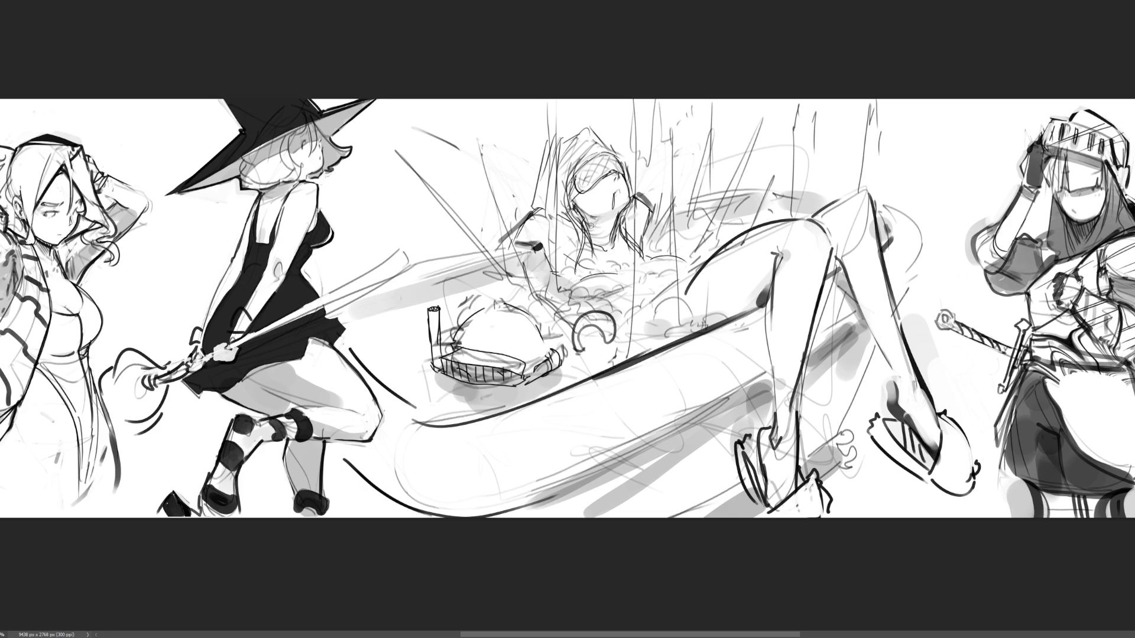
left_click_drag(590, 224, 593, 230)
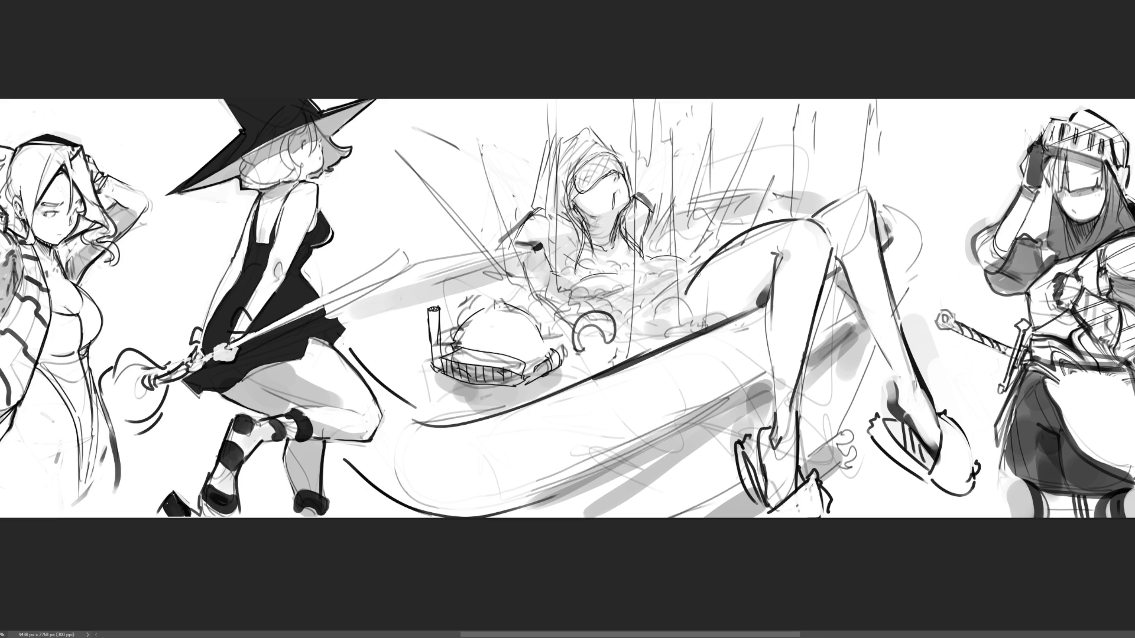
mouse_move(539, 300)
left_mouse_down()
mouse_move(568, 328)
mouse_move(556, 371)
left_mouse_up()
Reinforce the basket handle joint and shade the basket's rim band dark grey.
mouse_move(449, 335)
left_mouse_down()
mouse_move(456, 349)
mouse_move(529, 370)
left_mouse_up()
left_click_drag(445, 354, 513, 371)
mouse_move(437, 355)
left_mouse_down()
mouse_move(461, 376)
mouse_move(521, 382)
left_mouse_up()
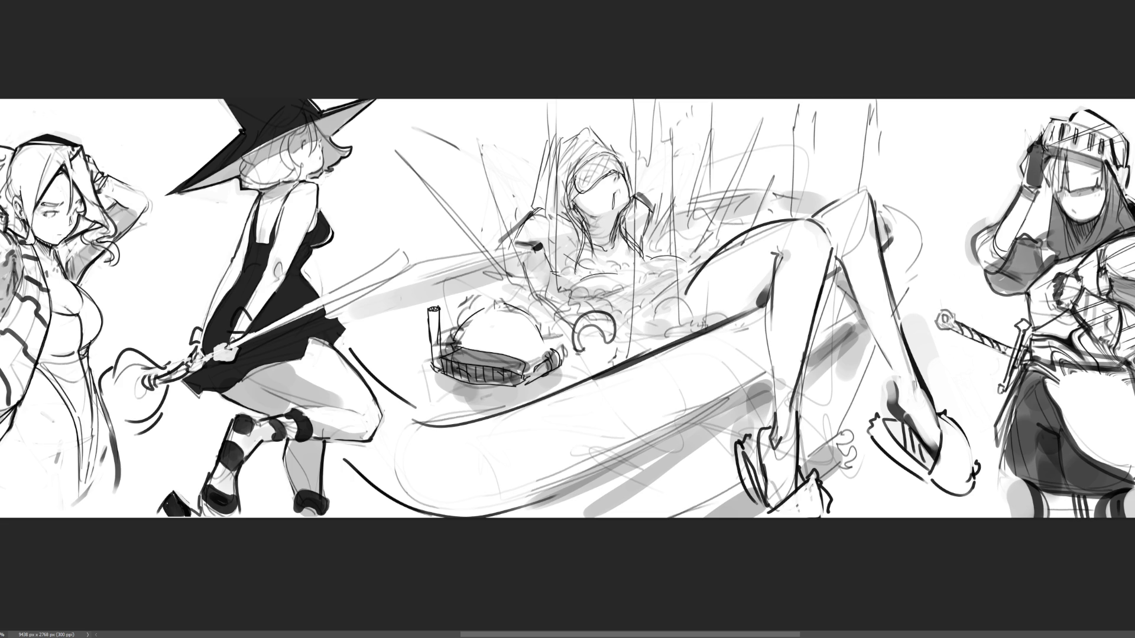
key("ctrl+minus")
key("ctrl+minus")
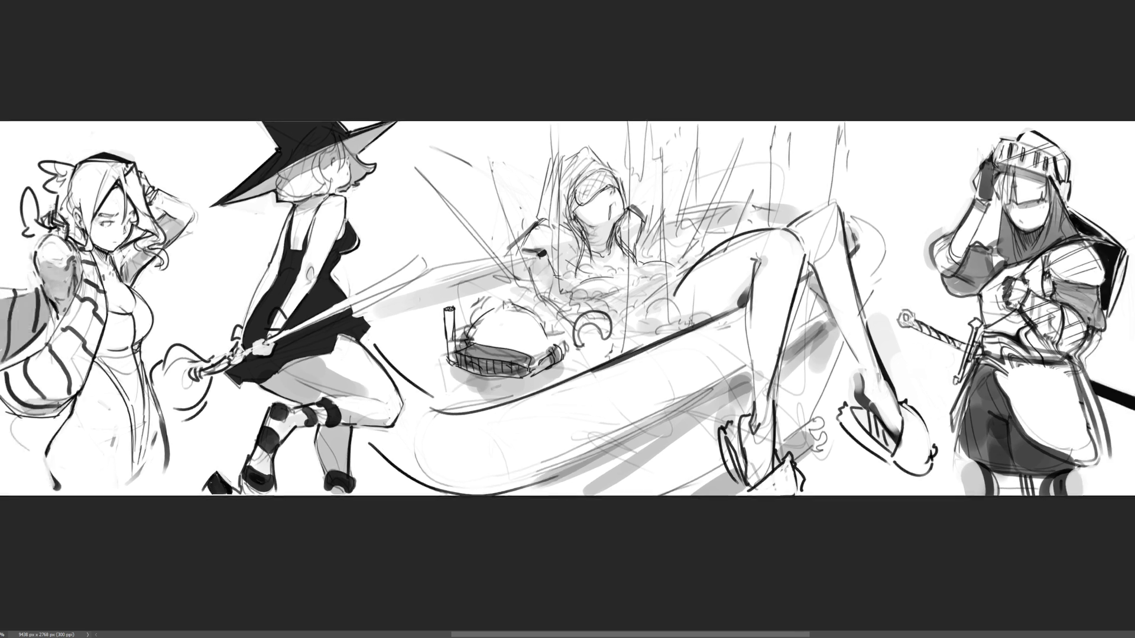
Fit the whole panoramic strip to the window width, then start a curved stroke beside the knee.
key("ctrl+minus")
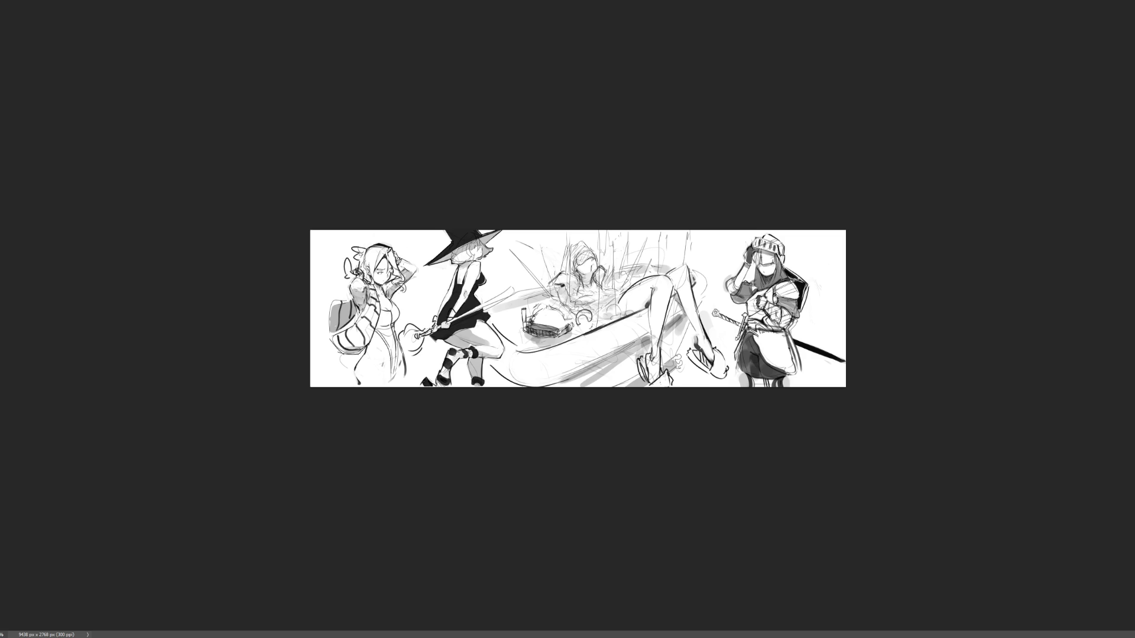
key("ctrl+0")
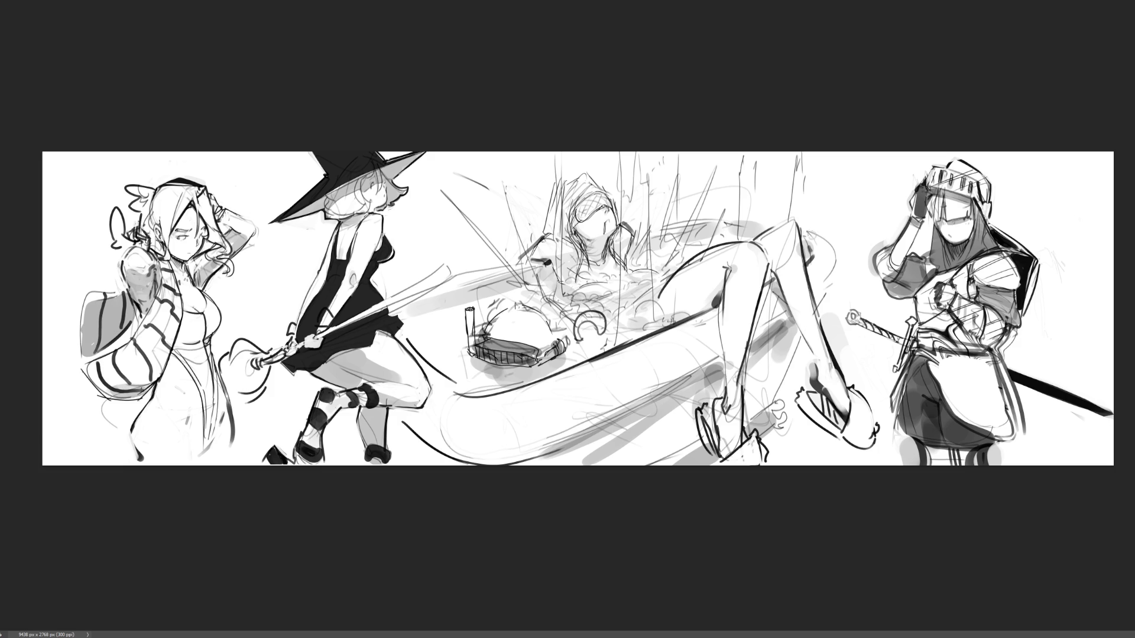
left_click_drag(809, 235, 835, 273)
Continue the curve right of the knee, draw a small tub label, and add a stroke near the arm.
left_click_drag(840, 273, 822, 303)
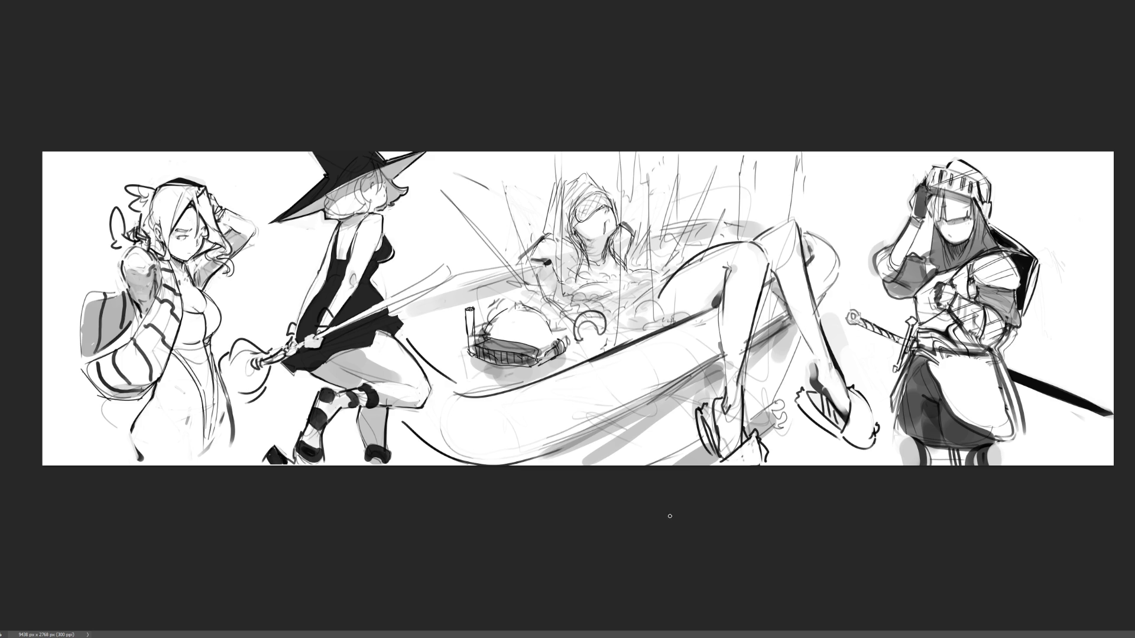
mouse_move(462, 421)
left_mouse_down()
mouse_move(484, 406)
mouse_move(485, 424)
mouse_move(528, 416)
mouse_move(682, 333)
left_mouse_up()
left_click_drag(617, 376, 674, 348)
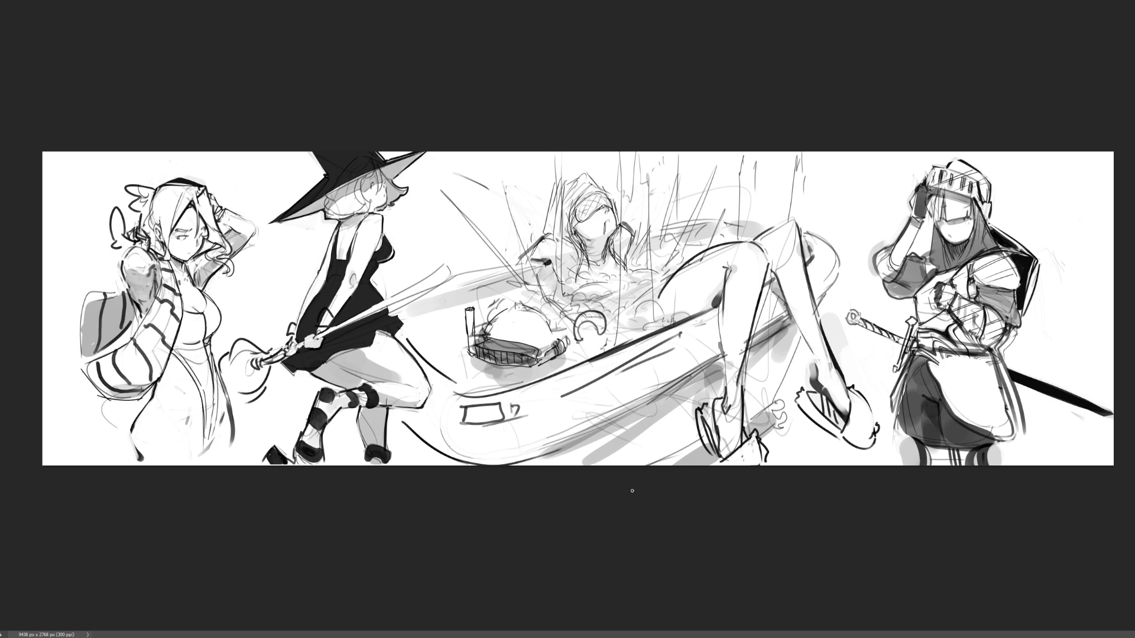
key("ctrl+z")
key("ctrl+z")
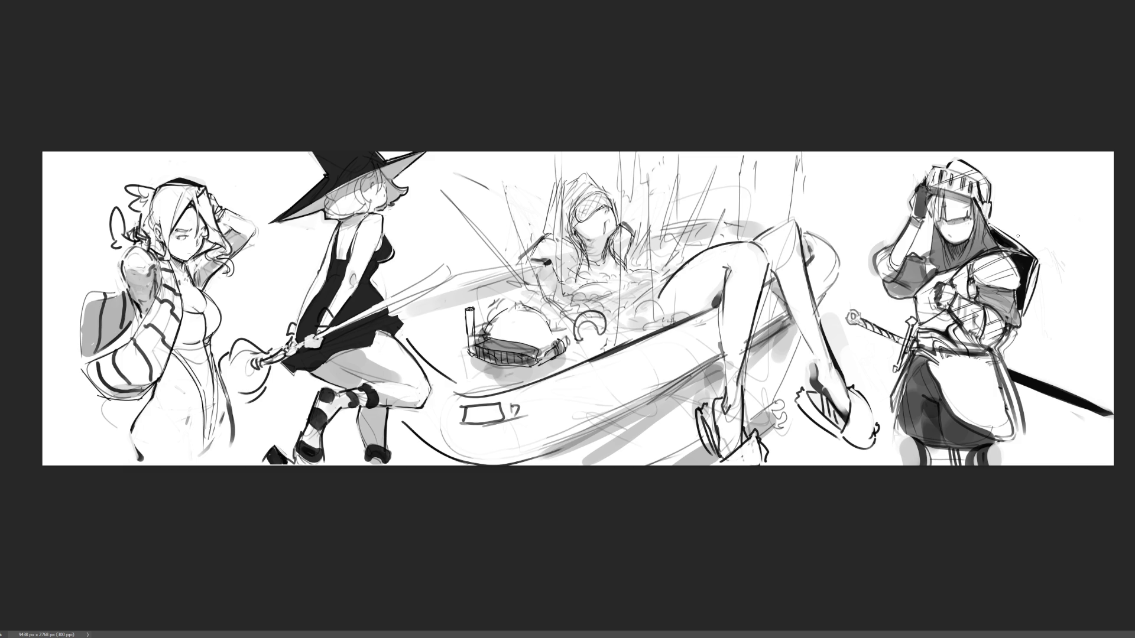
left_click_drag(548, 258, 561, 278)
Outline the hood's top and inner edges, shade it dark grey, and darken around the blindfold.
mouse_move(586, 172)
left_mouse_down()
mouse_move(606, 190)
mouse_move(564, 188)
mouse_move(535, 242)
left_mouse_up()
mouse_move(593, 182)
left_mouse_down()
mouse_move(569, 208)
mouse_move(578, 283)
left_mouse_up()
mouse_move(571, 179)
left_mouse_down()
mouse_move(561, 231)
mouse_move(565, 203)
mouse_move(547, 237)
left_mouse_up()
left_click_drag(557, 194, 552, 229)
left_click_drag(563, 227, 556, 236)
left_click_drag(604, 190, 616, 185)
left_click(606, 189)
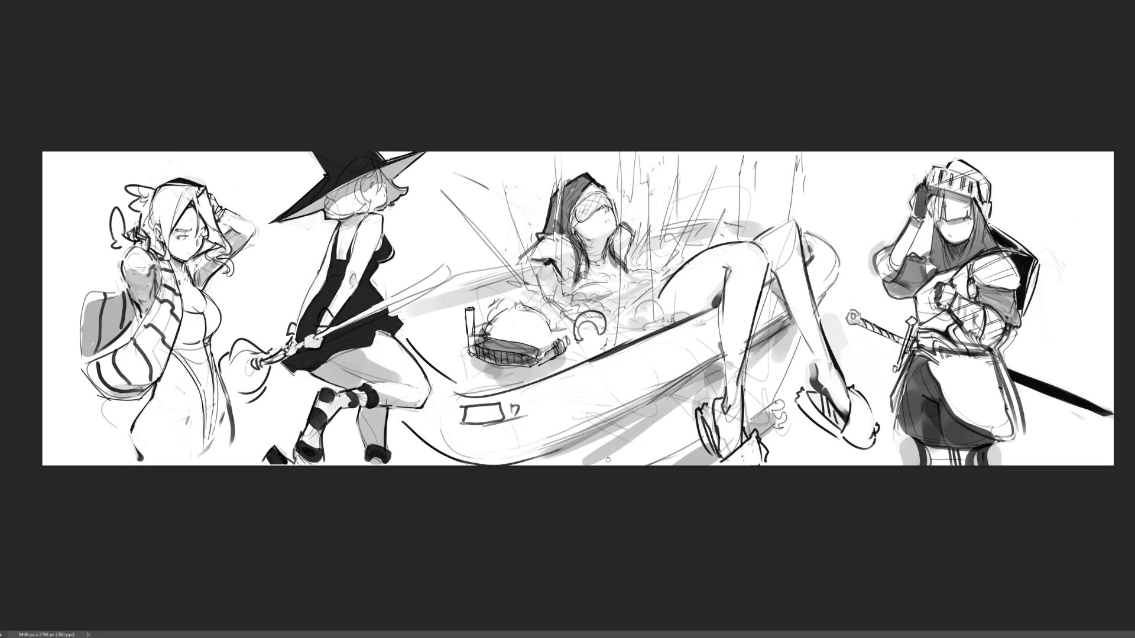
mouse_move(583, 208)
left_mouse_down()
mouse_move(586, 222)
mouse_move(607, 201)
left_mouse_up()
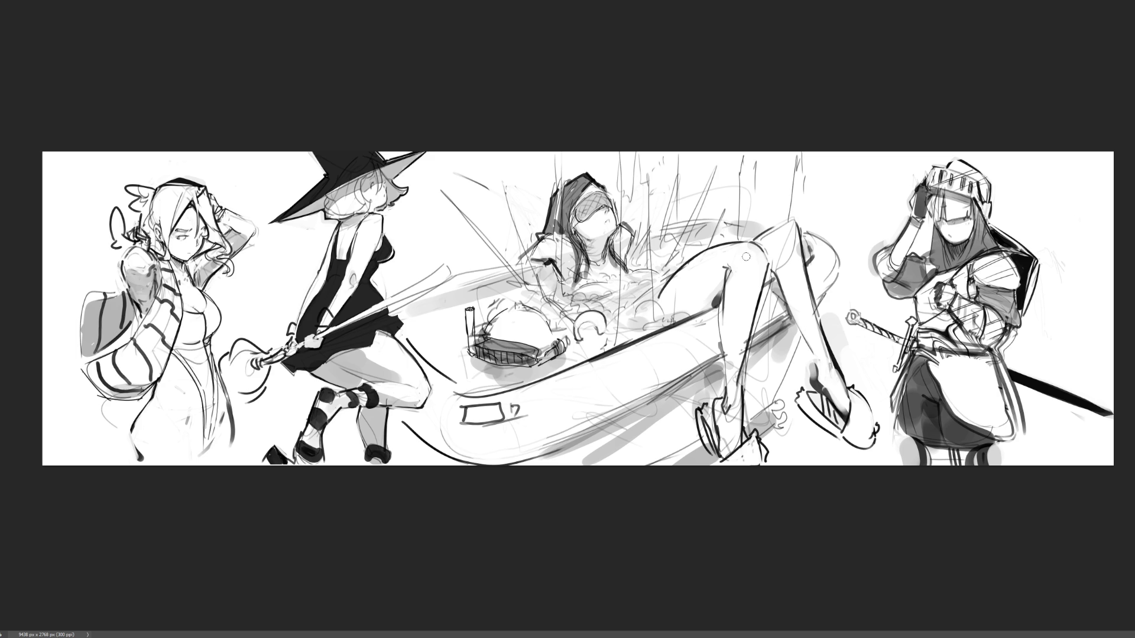
Shade the raised knee grey, draw sandal straps on the foot, and streak grey through the splash.
left_click_drag(739, 269, 768, 248)
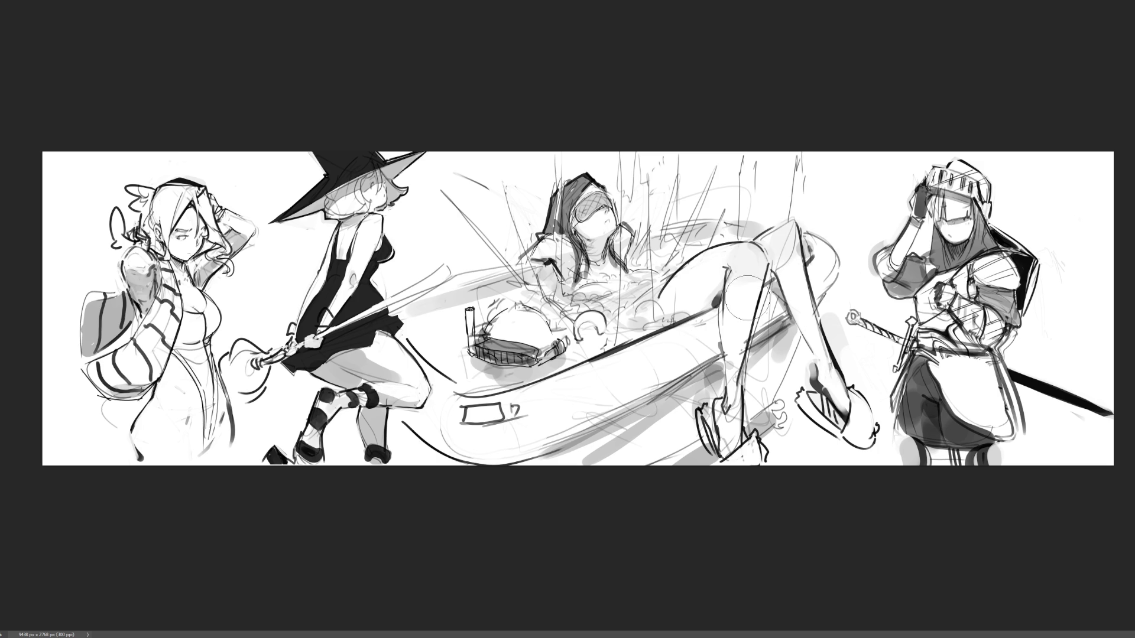
left_click_drag(828, 366, 840, 408)
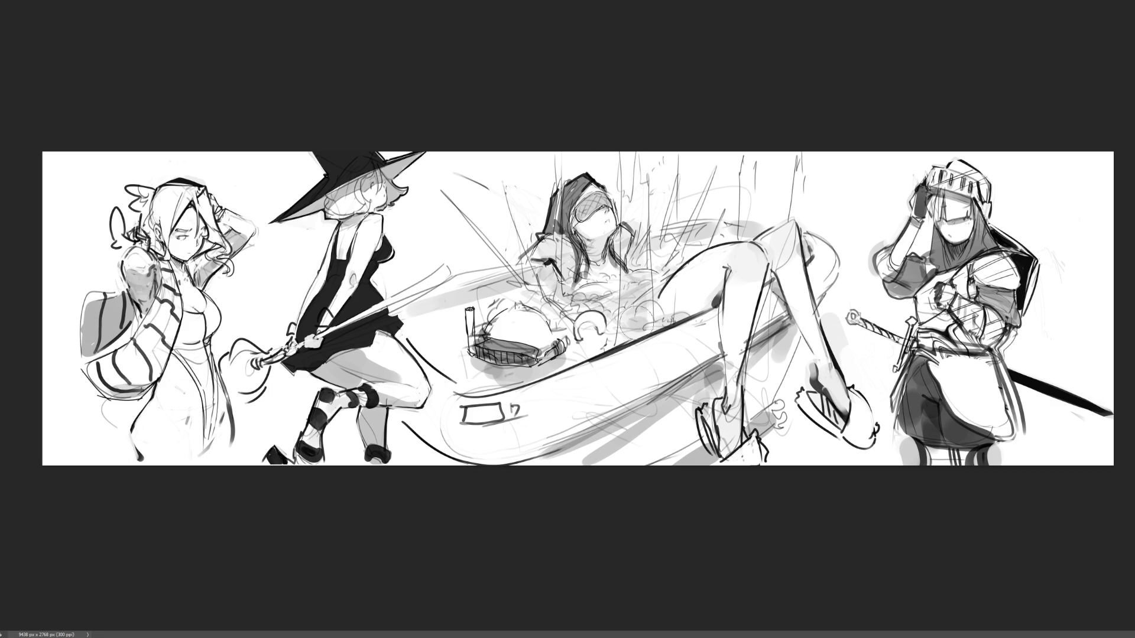
left_click_drag(638, 331, 630, 203)
left_click_drag(754, 224, 769, 159)
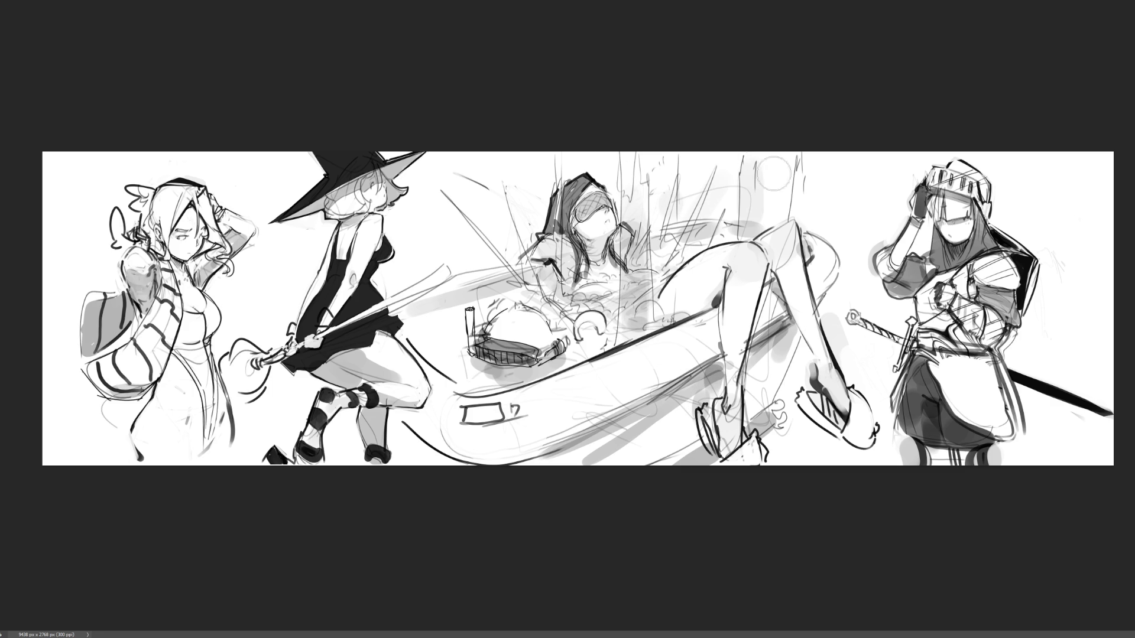
left_click_drag(787, 204, 793, 53)
left_click_drag(473, 236, 458, 198)
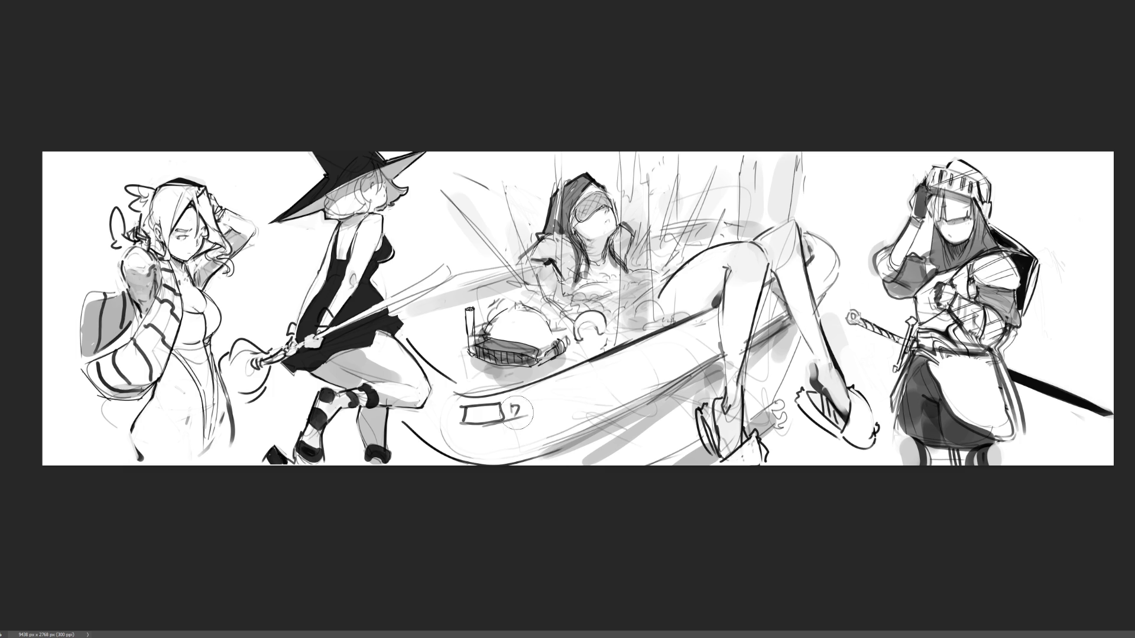
Shade the tub grey left of the basket and by the witch's leg, with light strokes near the girl's leg.
mouse_move(458, 366)
left_mouse_down()
mouse_move(435, 331)
mouse_move(473, 302)
mouse_move(496, 305)
left_mouse_up()
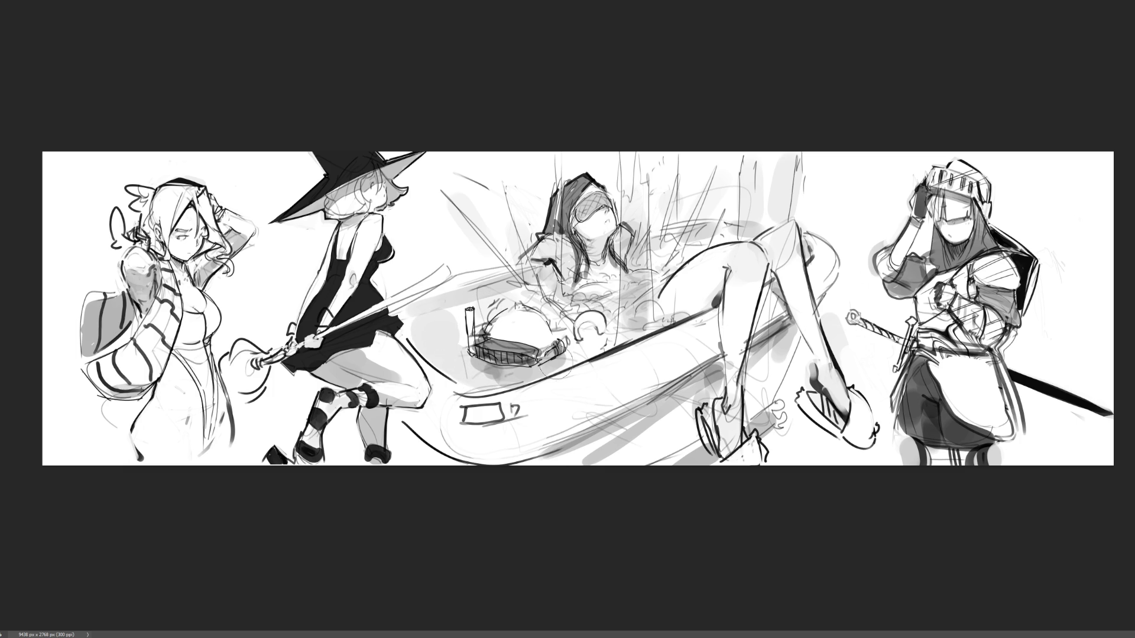
left_click_drag(674, 263, 757, 225)
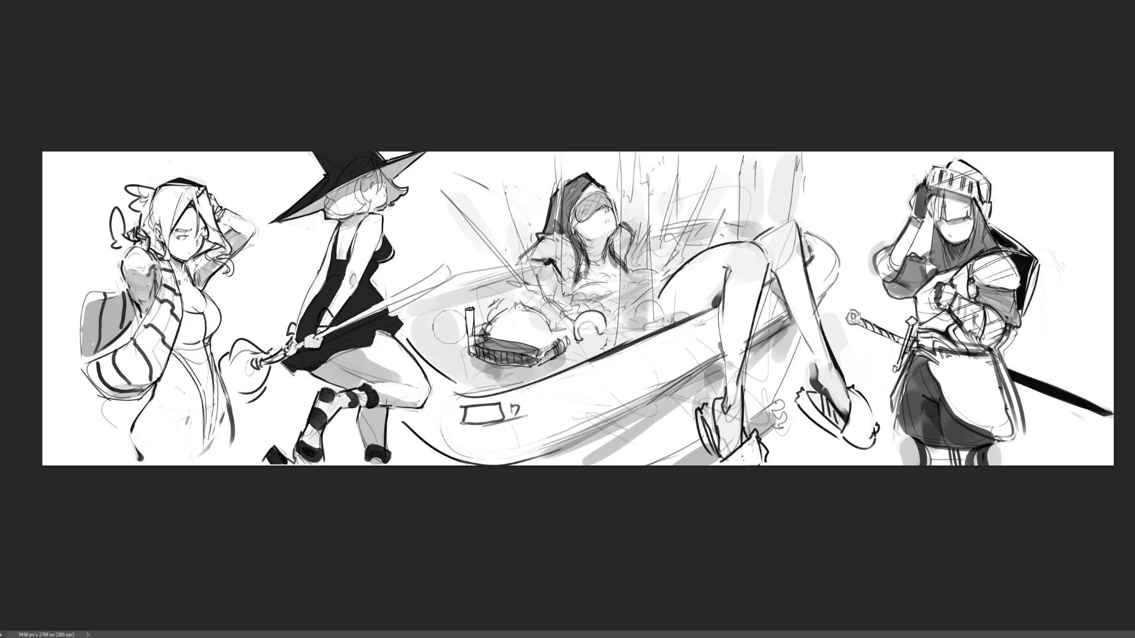
left_click_drag(432, 340, 467, 307)
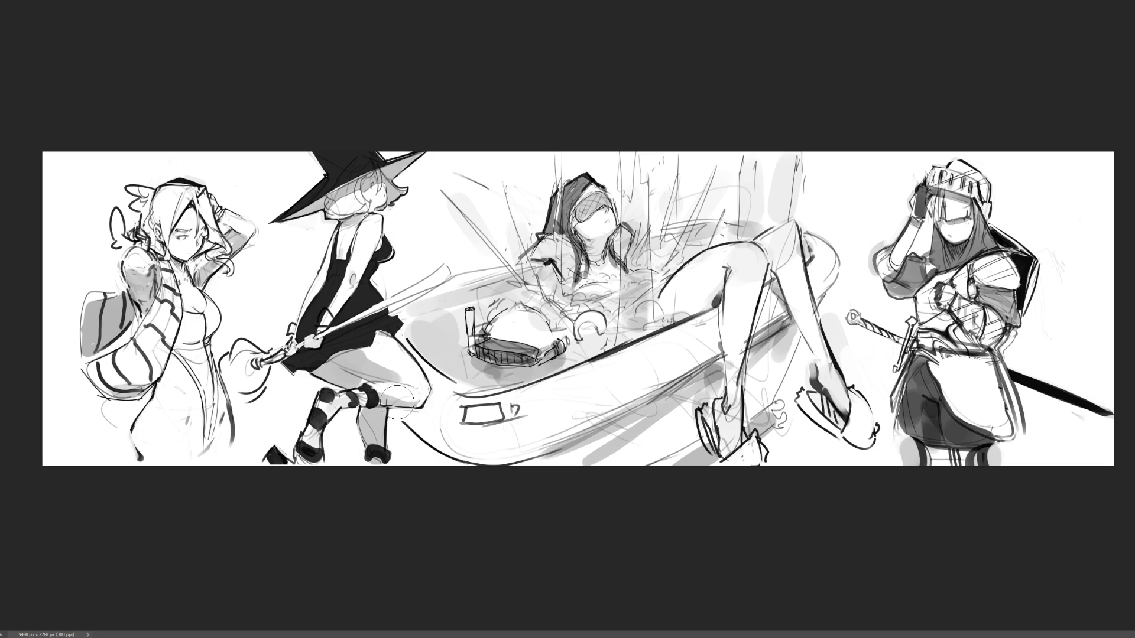
Add a thin light highlight along the tub rim, then darken the girl's thigh outline.
key("bracketleft")
key("bracketleft")
key("bracketleft")
left_click_drag(413, 320, 543, 283)
key("bracketright")
key("bracketright")
key("bracketright")
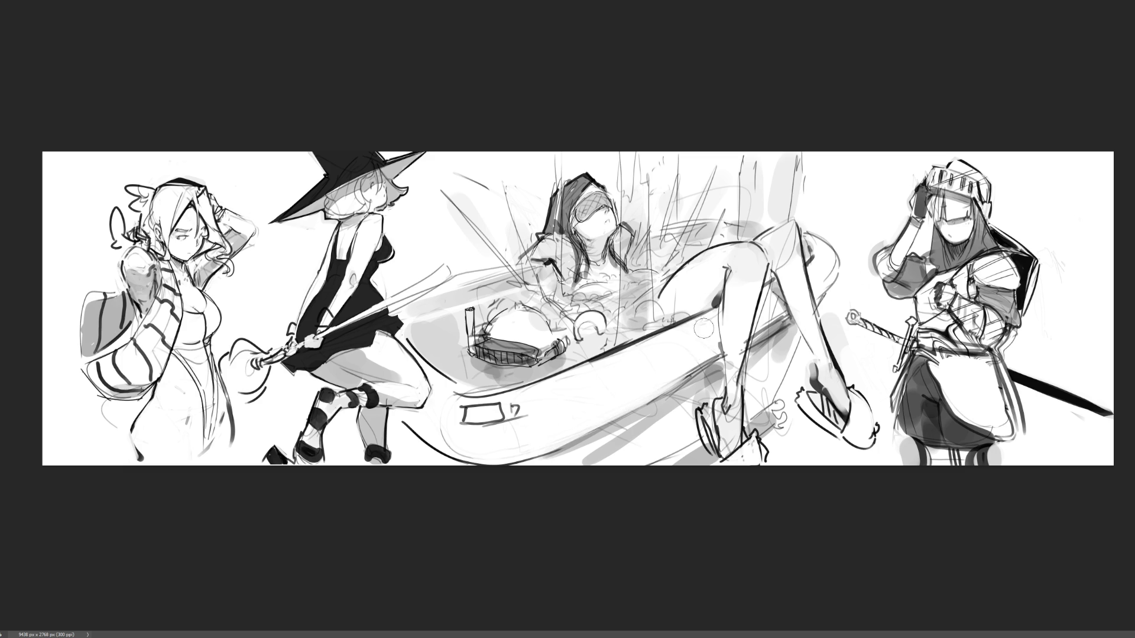
left_click_drag(724, 274, 721, 304)
Brush the letters B, R, B stacked vertically in the white space beside the knight.
left_click_drag(815, 165, 816, 190)
left_click_drag(816, 164, 817, 192)
mouse_move(835, 201)
left_mouse_down()
mouse_move(836, 219)
mouse_move(848, 217)
mouse_move(873, 250)
left_mouse_up()
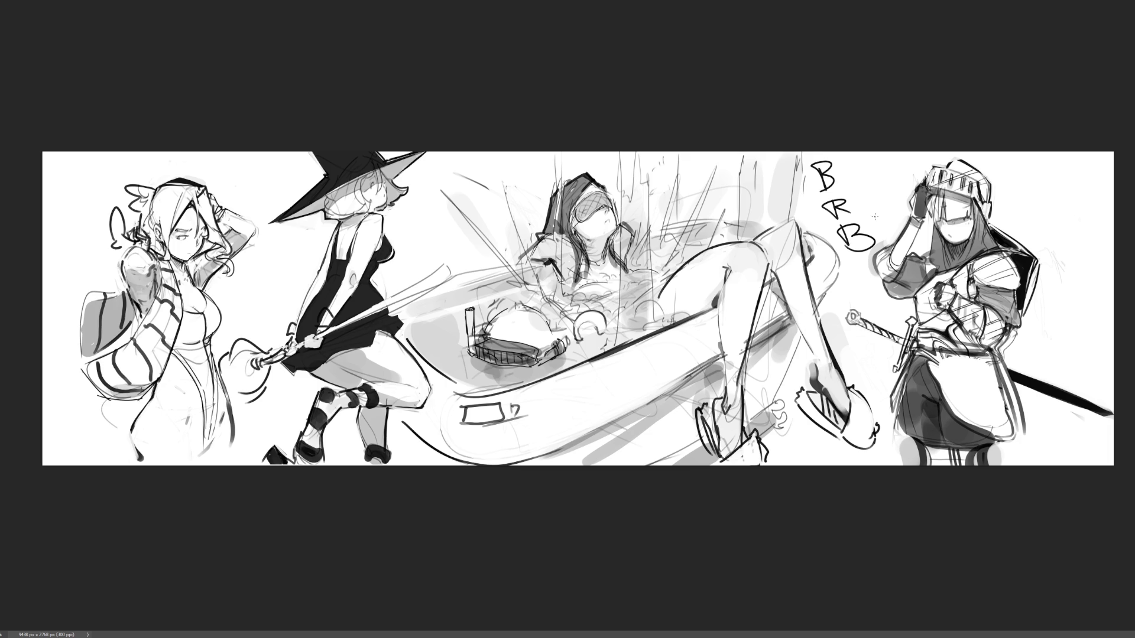
Remove the BRB lettering beside the knight and undo a stray thick stroke on the leg.
key("ctrl+z")
key("ctrl+z")
key("ctrl+z")
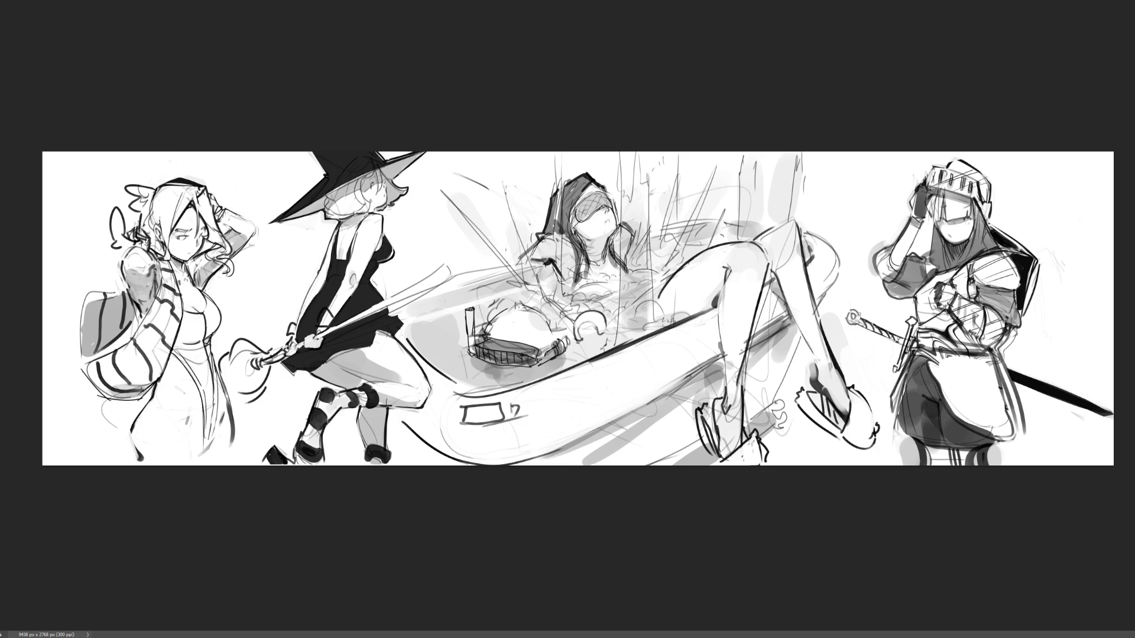
scroll(577, 311, "up", 5)
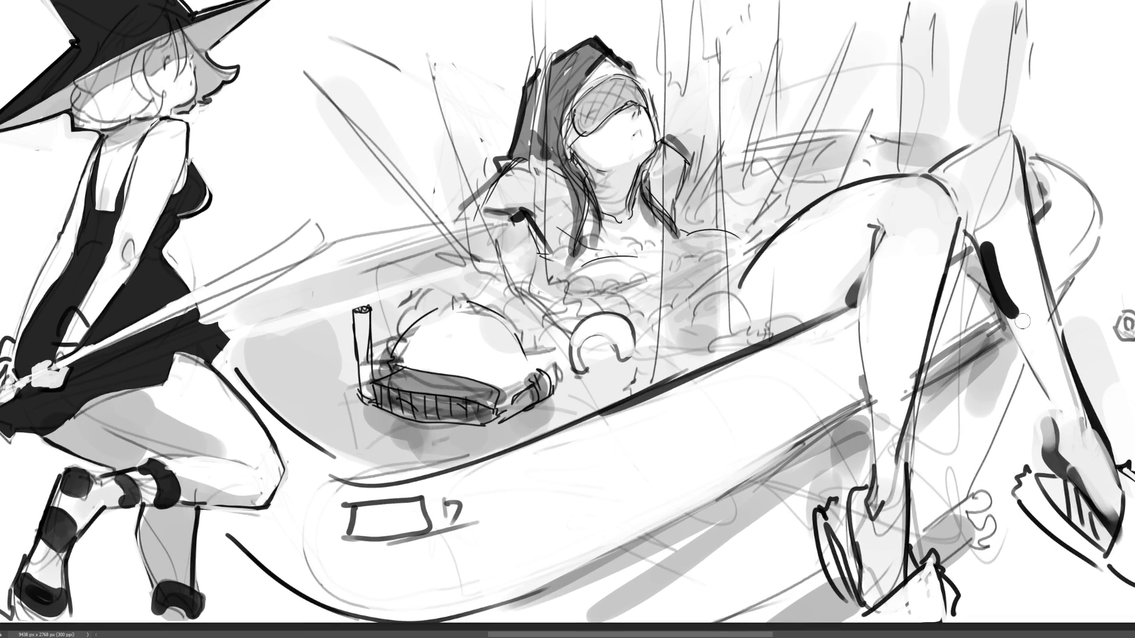
left_click_drag(986, 244, 1016, 321)
key("ctrl+z")
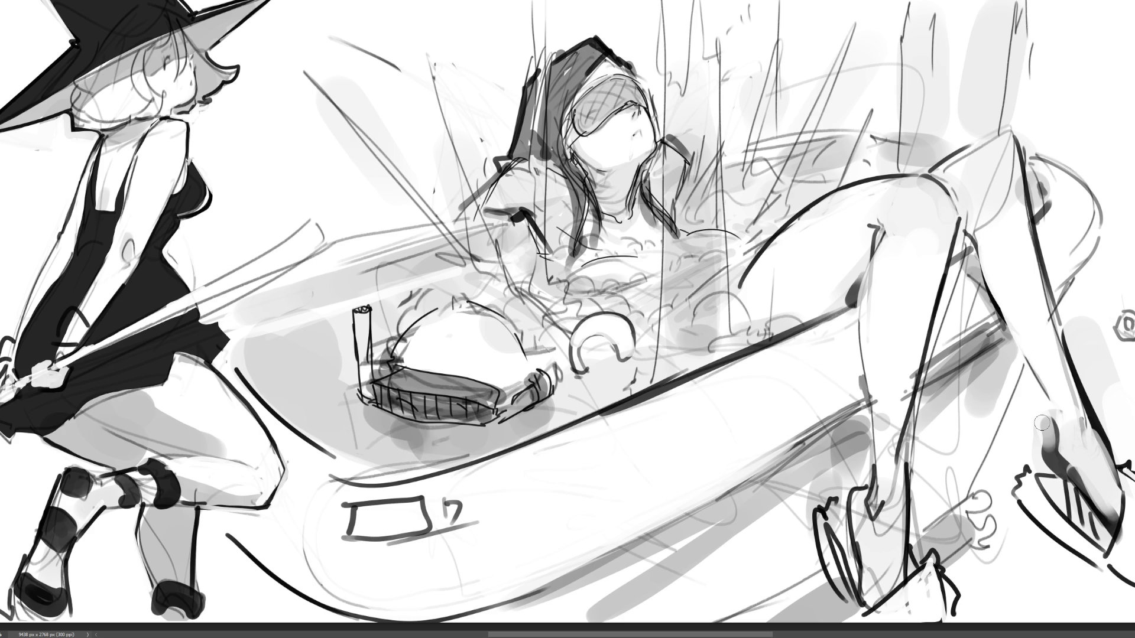
Lighten the grey shading on the bather's raised thigh, then briefly hide the characters to check the bathtub.
left_click_drag(1008, 147, 995, 237)
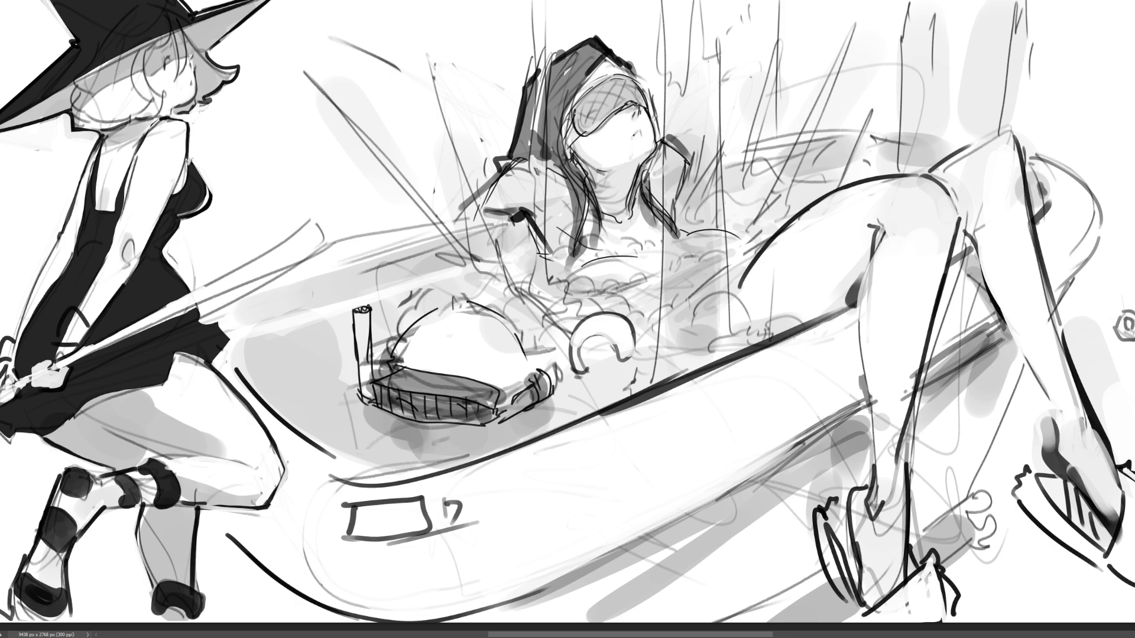
scroll(568, 319, "left", 8)
scroll(568, 319, "right", 10)
scroll(567, 319, "left", 10)
key("ctrl+comma")
key("ctrl+comma")
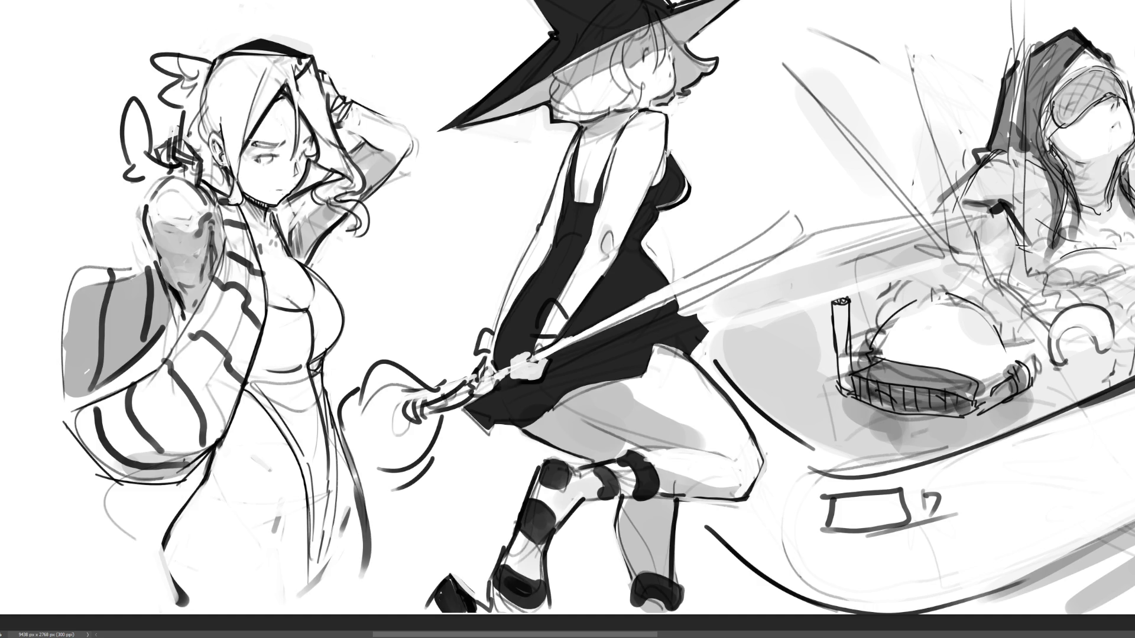
Draw the left girl's dress neckline and inner edge, and fill the dress flat mid-grey.
left_click_drag(309, 312, 271, 310)
mouse_move(267, 399)
left_mouse_down()
mouse_move(306, 470)
mouse_move(312, 576)
mouse_move(333, 511)
mouse_move(314, 314)
left_mouse_up()
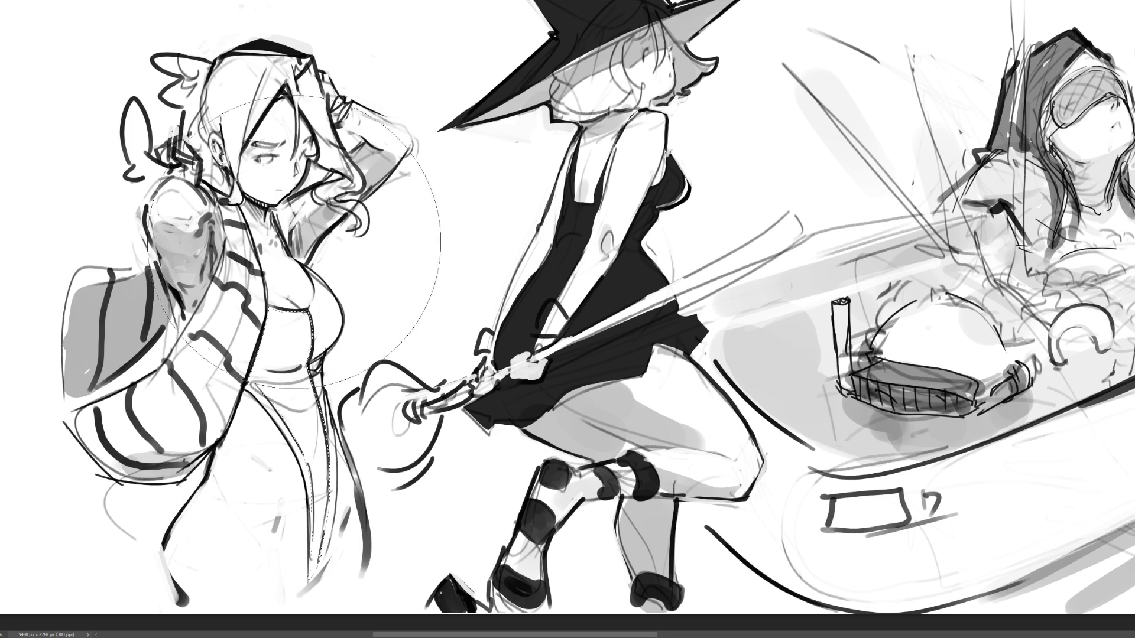
key("alt+BackSpace")
key("alt+BackSpace")
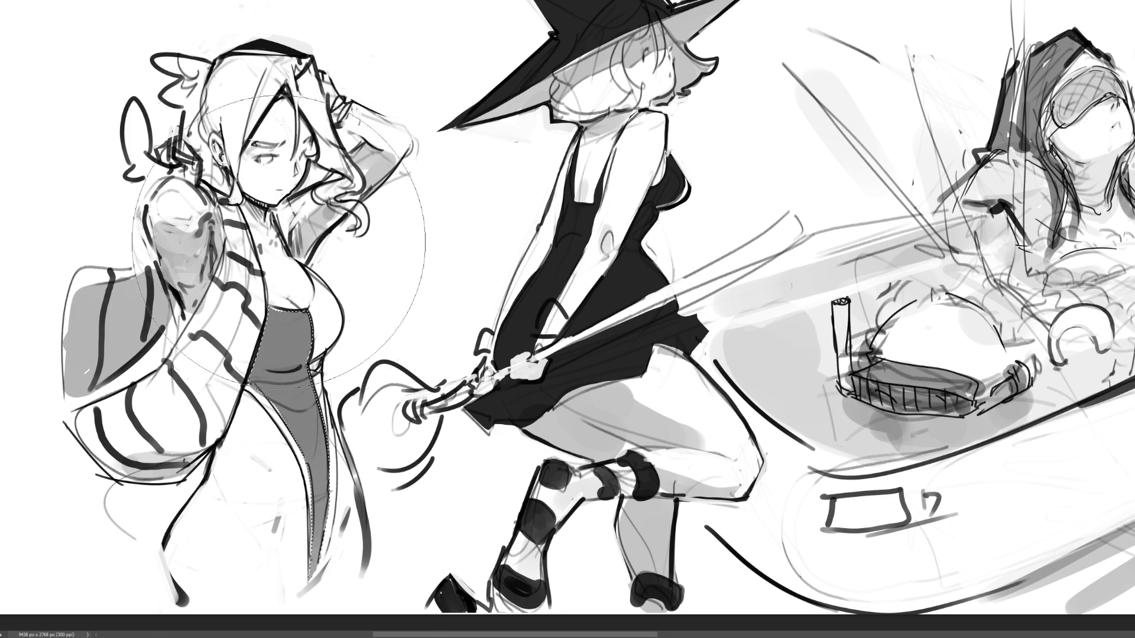
Add a dark belt across the grey dress, drop the selection and zoom out.
mouse_move(260, 376)
left_mouse_down()
mouse_move(296, 378)
mouse_move(246, 380)
left_mouse_up()
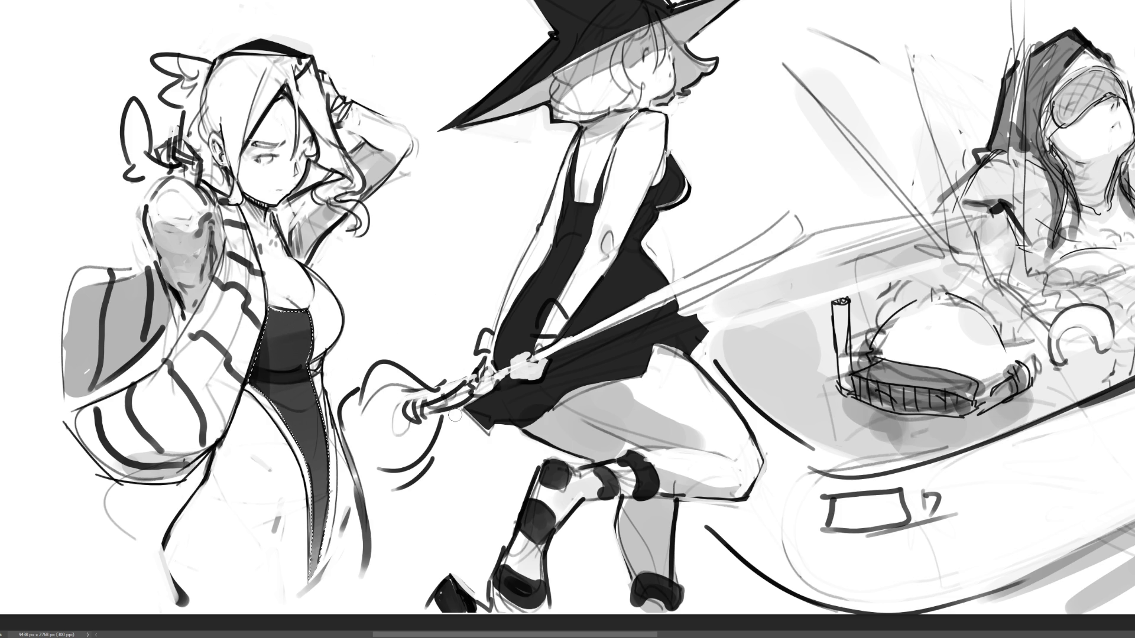
key("ctrl+d")
key("ctrl+minus")
key("ctrl+minus")
key("ctrl+minus")
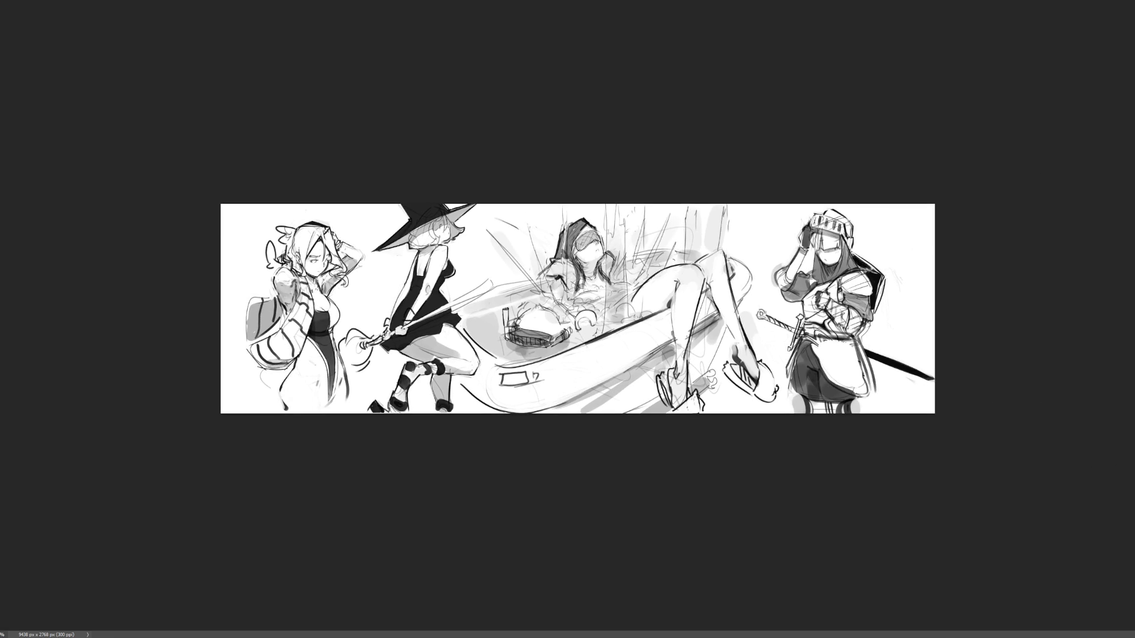
Zoom in on the artwork, then back out one step to frame the whole panorama.
key("ctrl+plus")
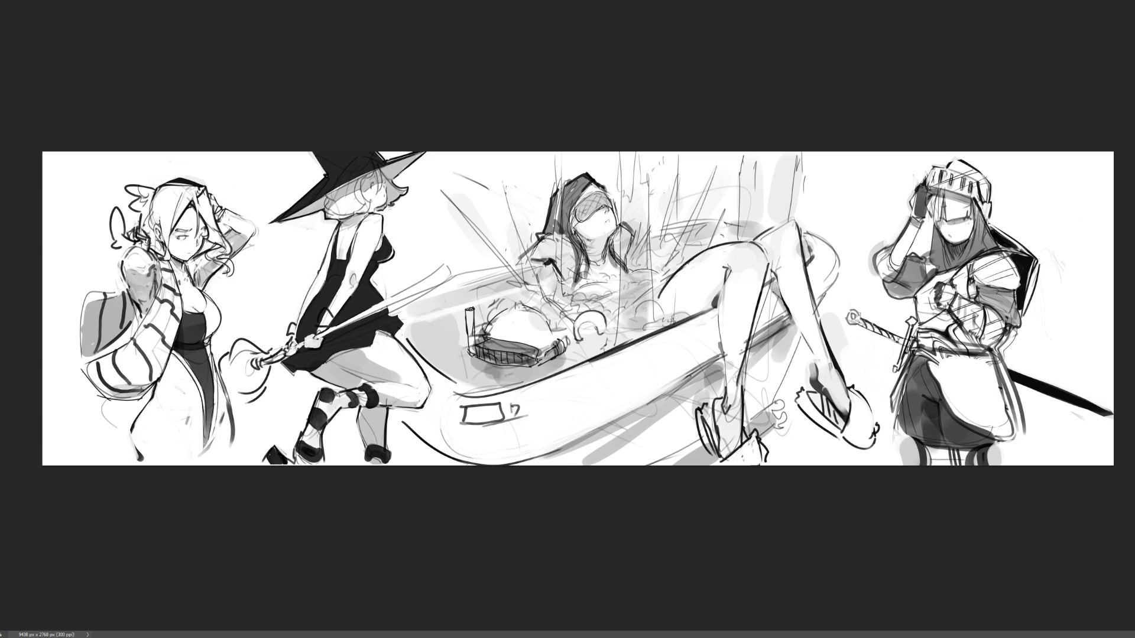
key("ctrl+minus")
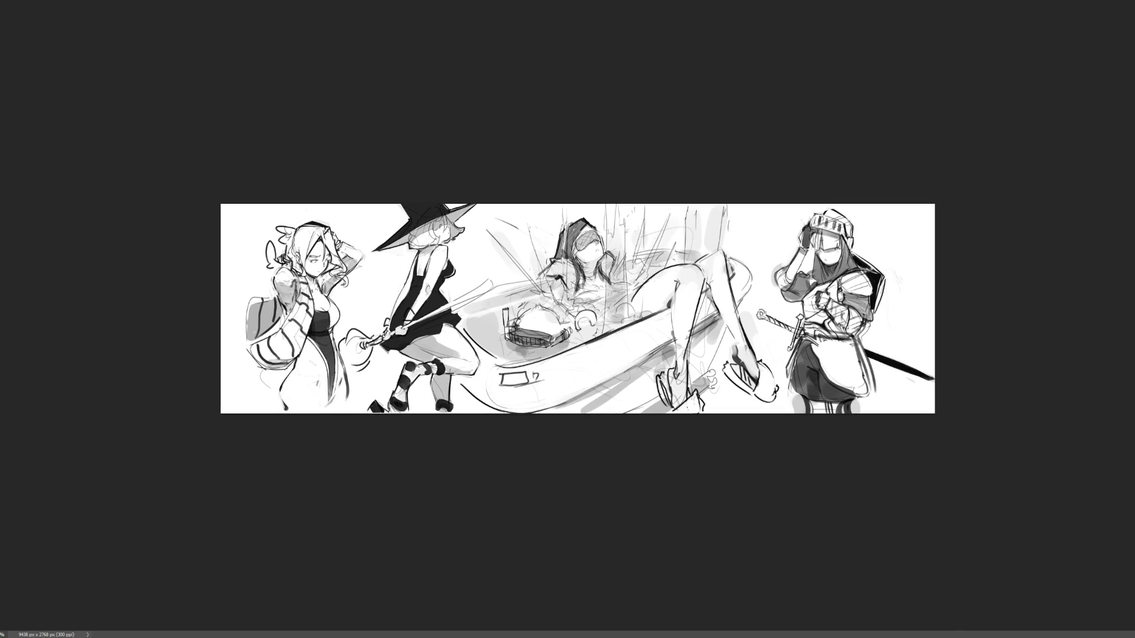
Extend the canvas to the right with white space, redoing it at a smaller width.
key("c")
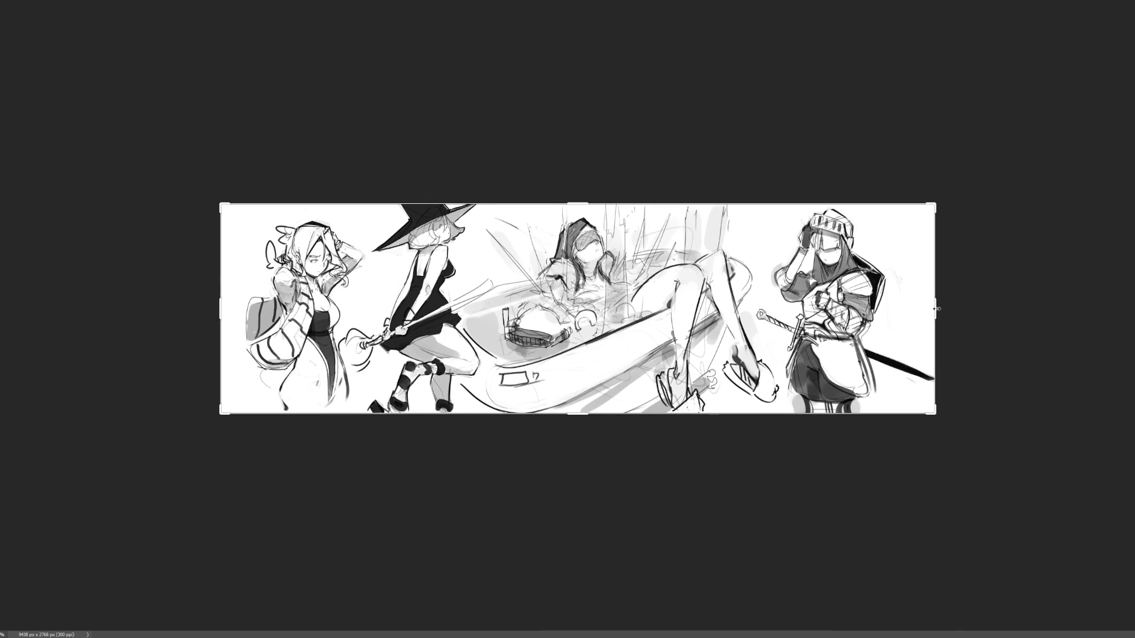
left_click_drag(937, 309, 1085, 325)
key("Return")
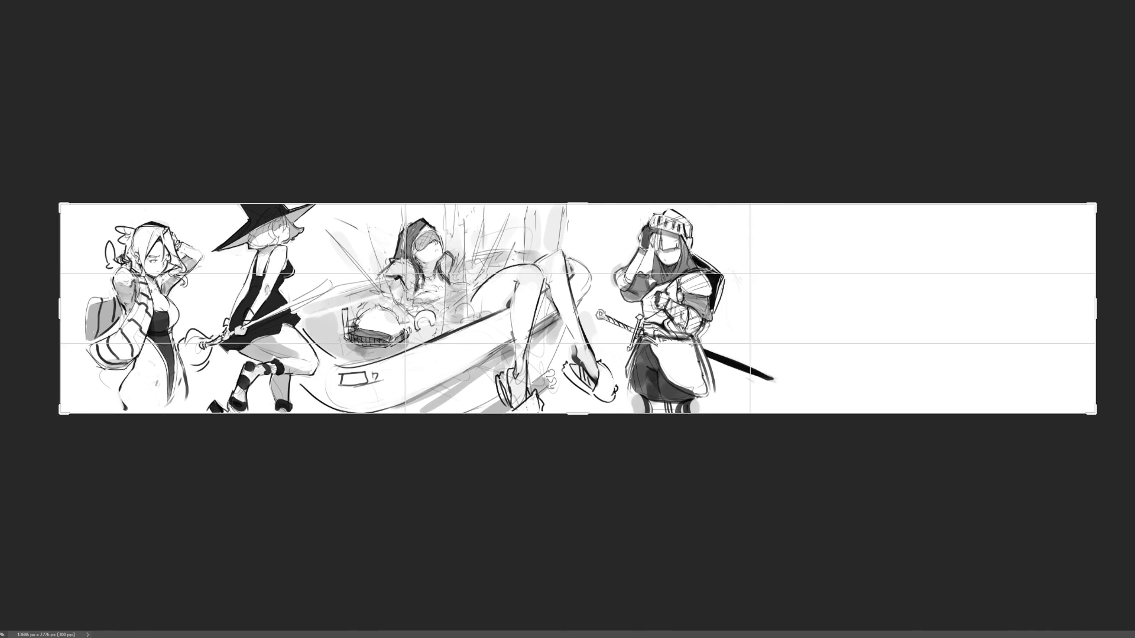
key("ctrl+z")
mouse_move(935, 318)
left_mouse_down()
mouse_move(1005, 326)
mouse_move(1034, 305)
left_mouse_up()
key("Return")
key("Return")
key("b")
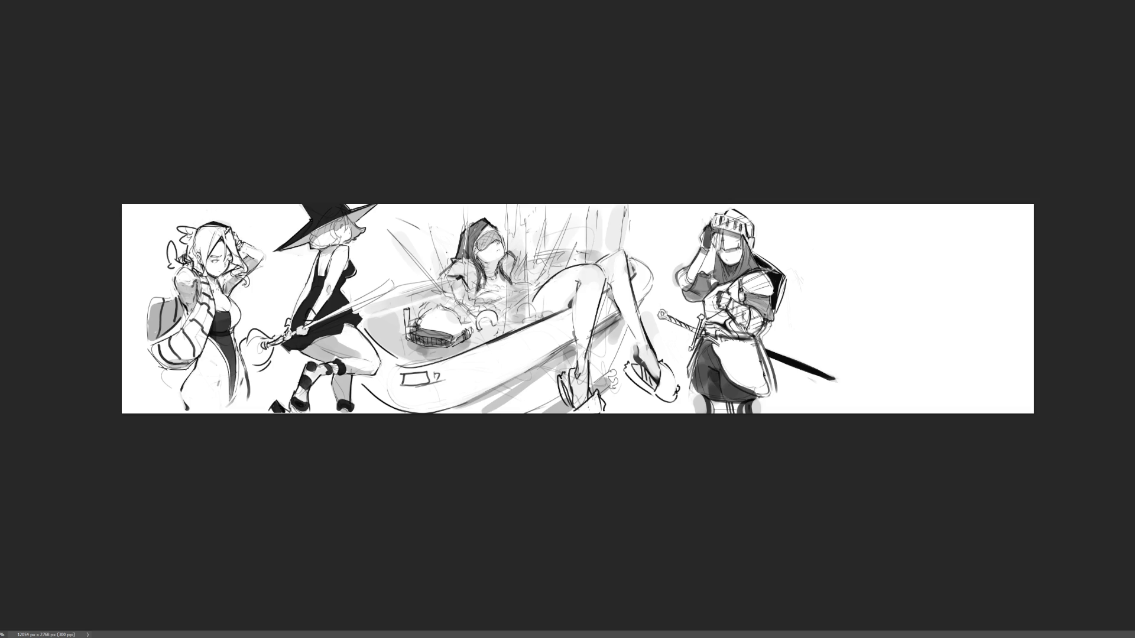
Select the knight and move it to the far right end of the widened canvas.
left_click_drag(842, 417, 653, 204)
mouse_move(745, 307)
left_mouse_down()
mouse_move(882, 307)
mouse_move(961, 328)
left_mouse_up()
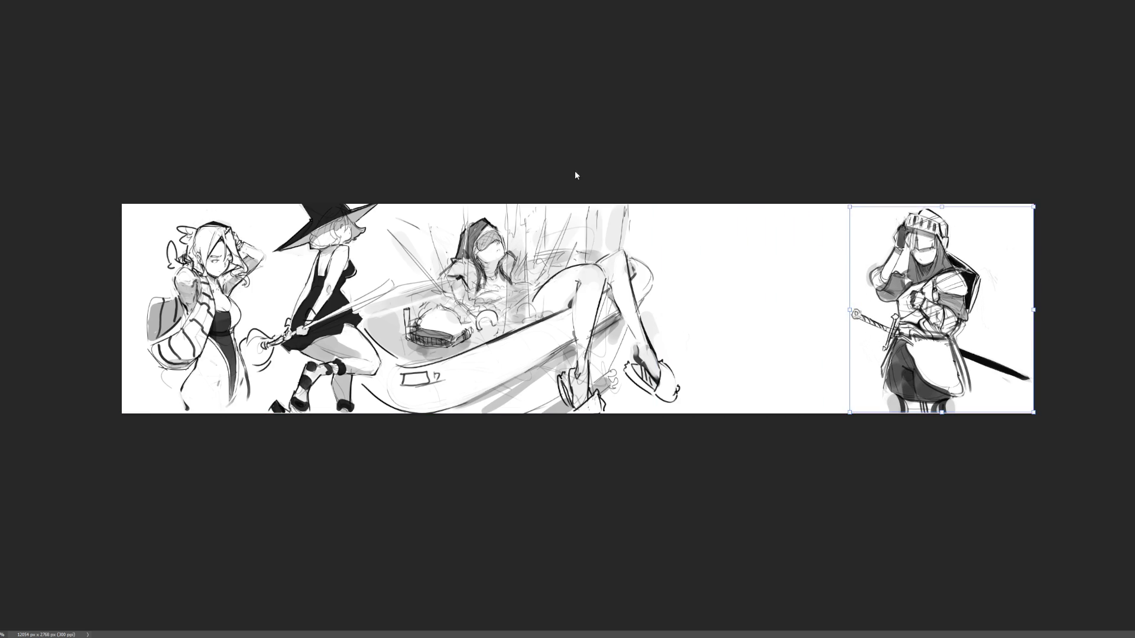
key("c")
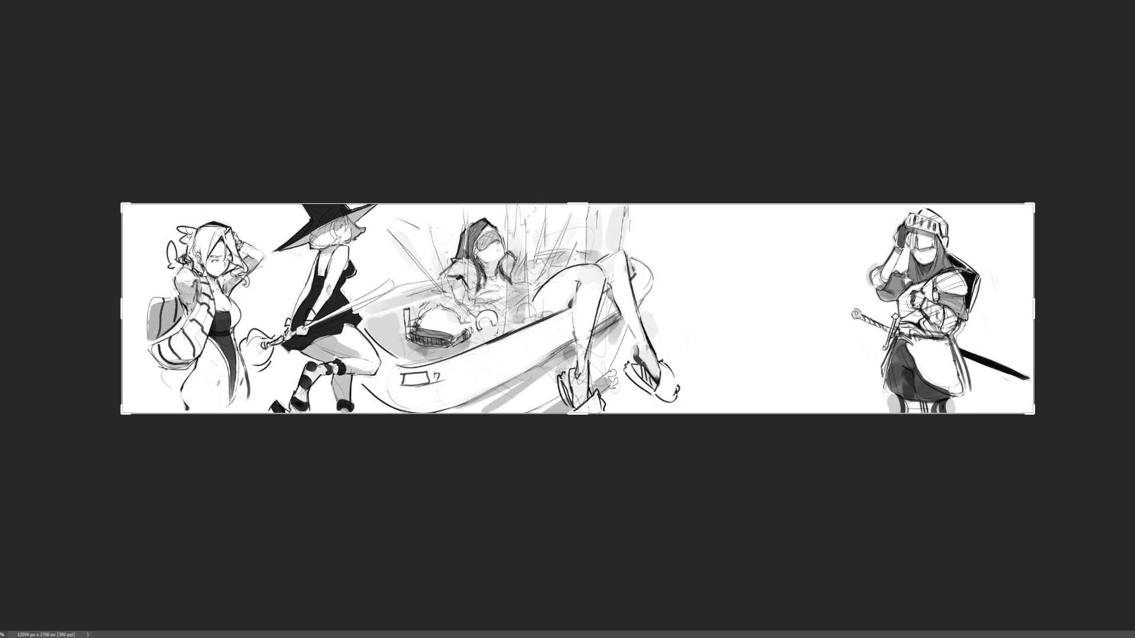
key("ctrl+plus")
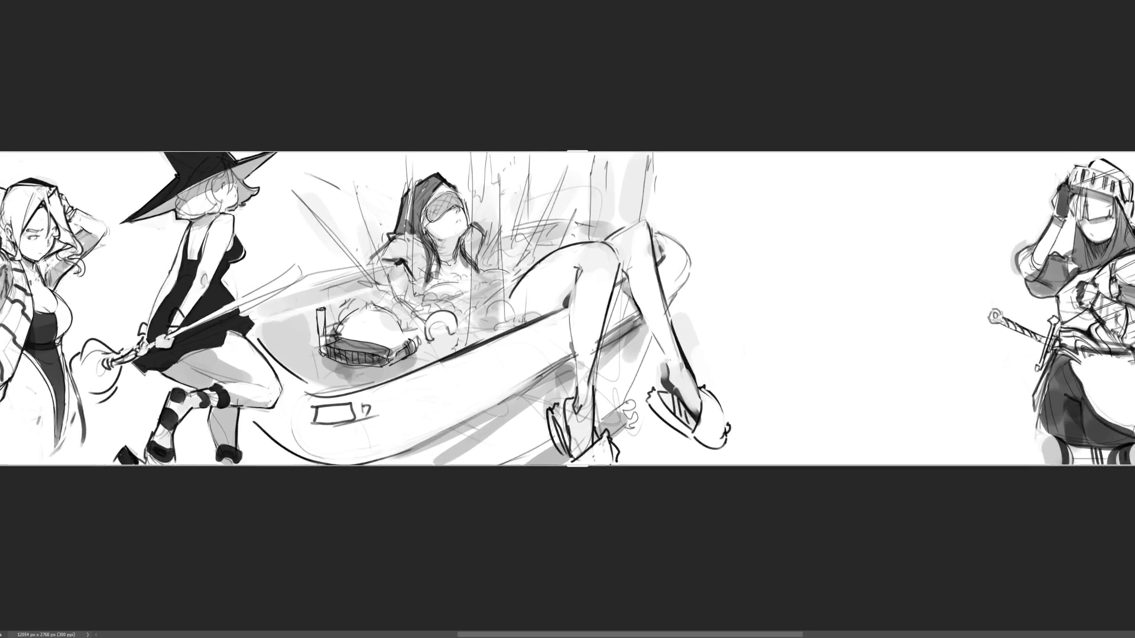
Reveal the hidden rough figure-study layer and drag it into the blank middle gap.
scroll(567, 308, "right", 5)
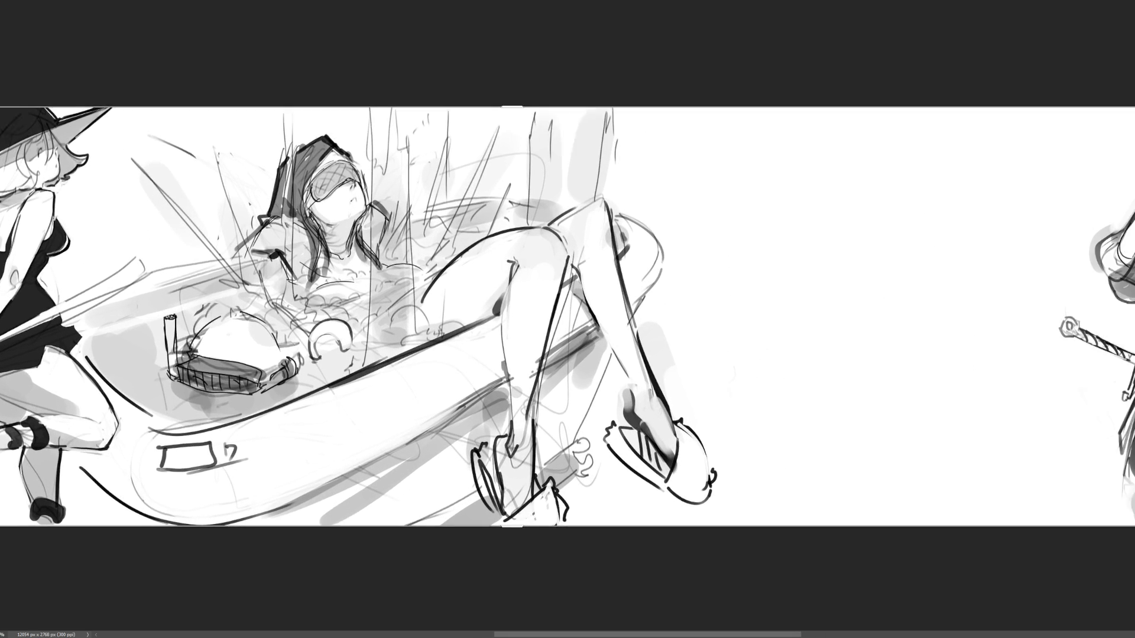
scroll(568, 317, "right", 2)
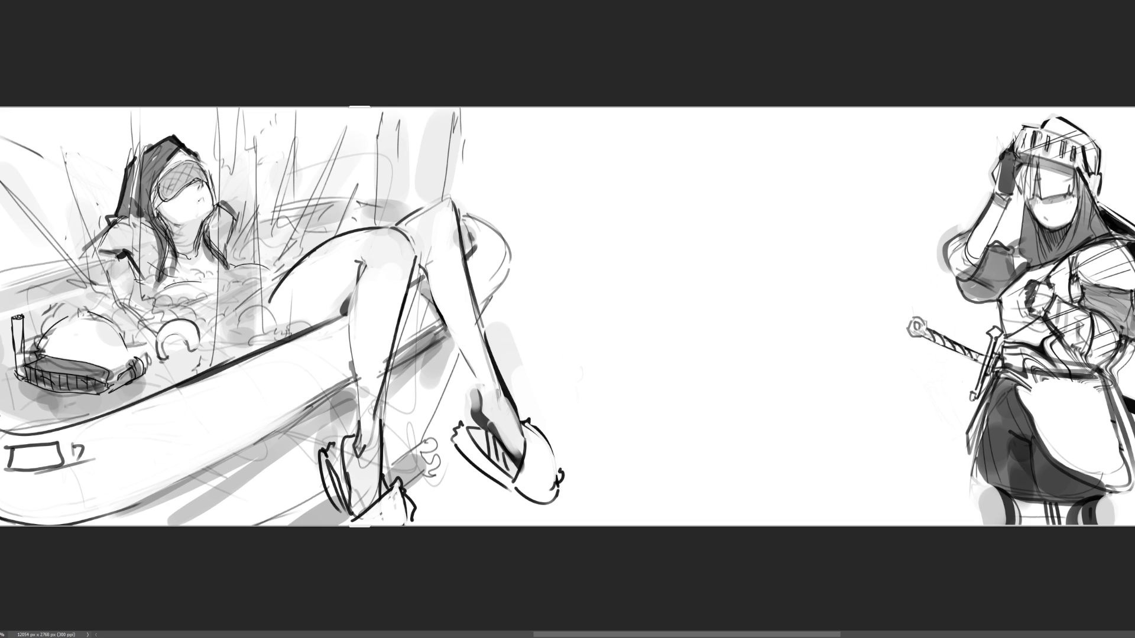
key("ctrl+z")
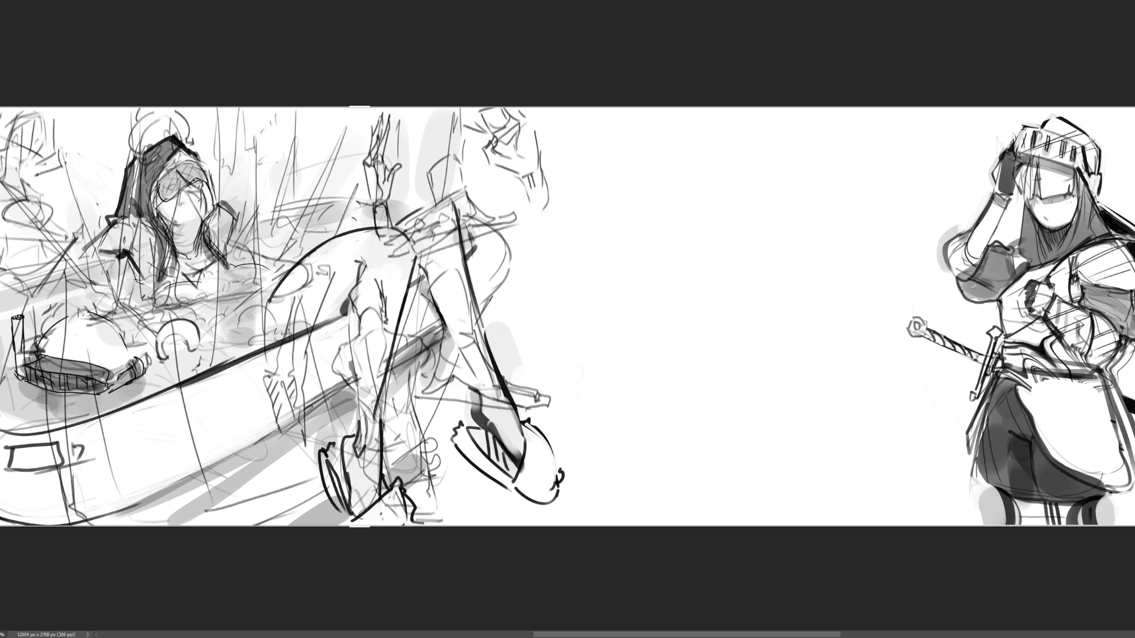
mouse_move(367, 300)
left_mouse_down()
mouse_move(862, 304)
mouse_move(745, 301)
left_mouse_up()
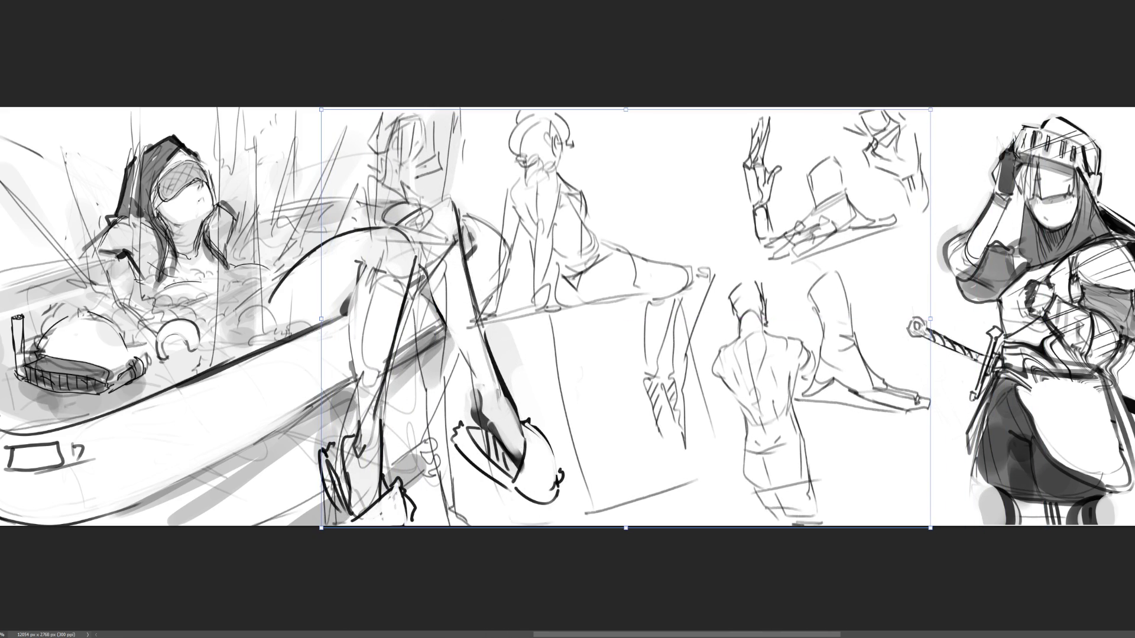
key("Escape")
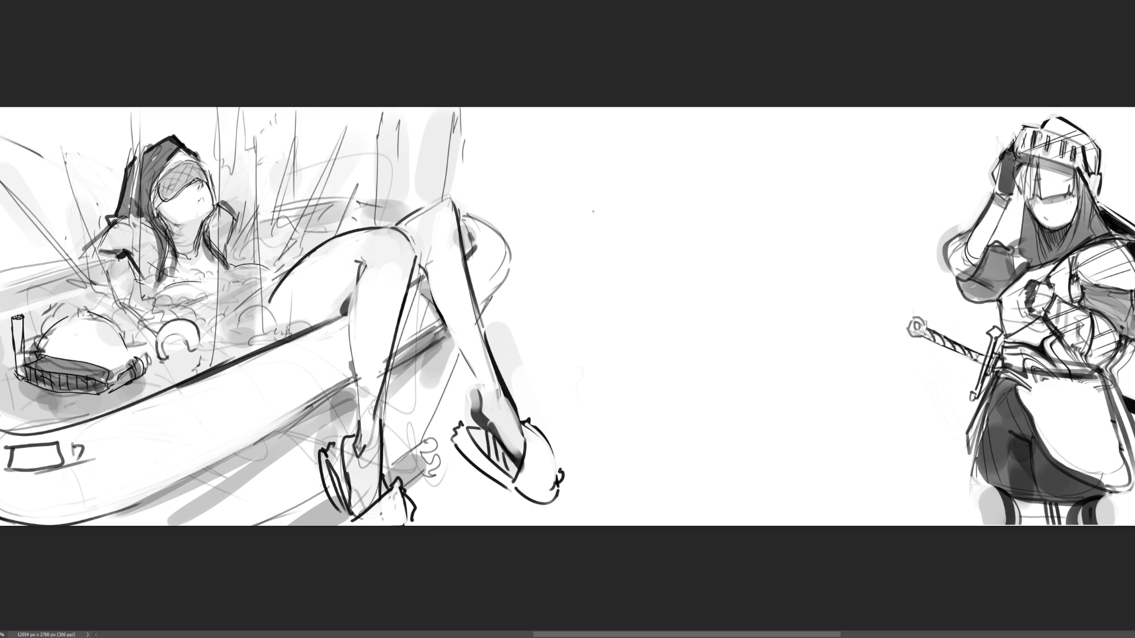
Sketch the first light curved contour lines of a rounded head in the empty centre.
mouse_move(587, 188)
left_mouse_down()
mouse_move(604, 239)
mouse_move(629, 153)
left_mouse_up()
left_click_drag(626, 149, 583, 224)
left_click_drag(613, 148, 583, 218)
Sketch the oval head shape, with rough strokes and an arc around the eye.
mouse_move(628, 151)
left_mouse_down()
mouse_move(662, 237)
mouse_move(656, 137)
mouse_move(677, 229)
left_mouse_up()
mouse_move(658, 141)
left_mouse_down()
mouse_move(683, 237)
mouse_move(734, 225)
left_mouse_up()
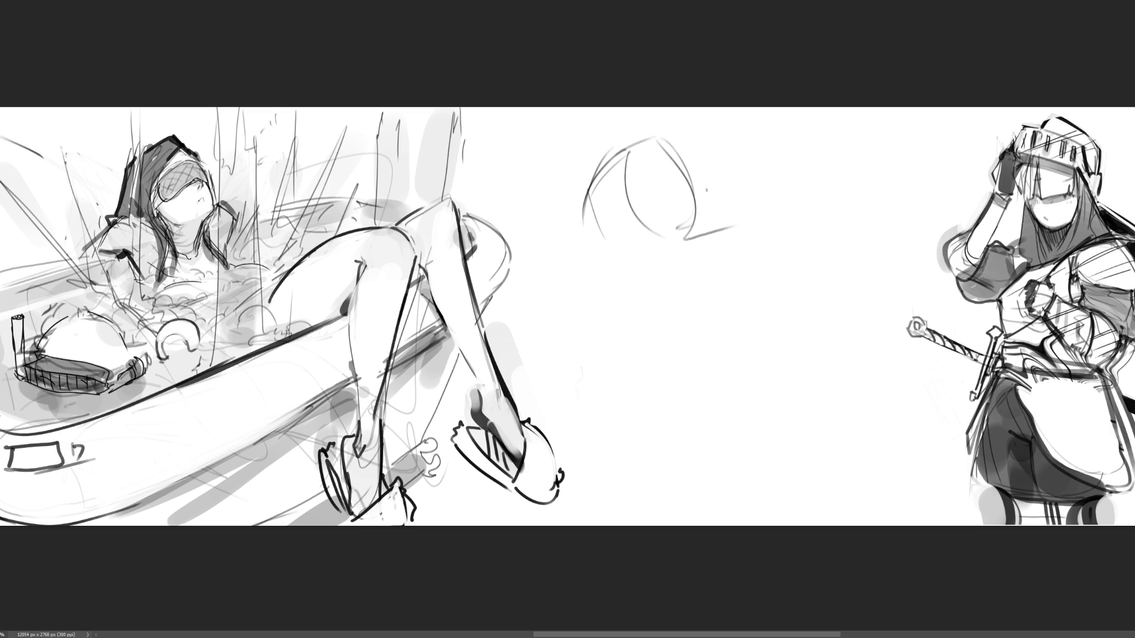
mouse_move(655, 139)
left_mouse_down()
mouse_move(742, 217)
mouse_move(712, 216)
left_mouse_up()
left_click_drag(608, 145, 653, 148)
left_click_drag(688, 110, 615, 142)
left_click_drag(731, 146, 754, 206)
left_click_drag(690, 140, 754, 219)
mouse_move(690, 140)
left_mouse_down()
mouse_move(752, 208)
mouse_move(772, 173)
left_mouse_up()
left_click_drag(782, 113, 758, 255)
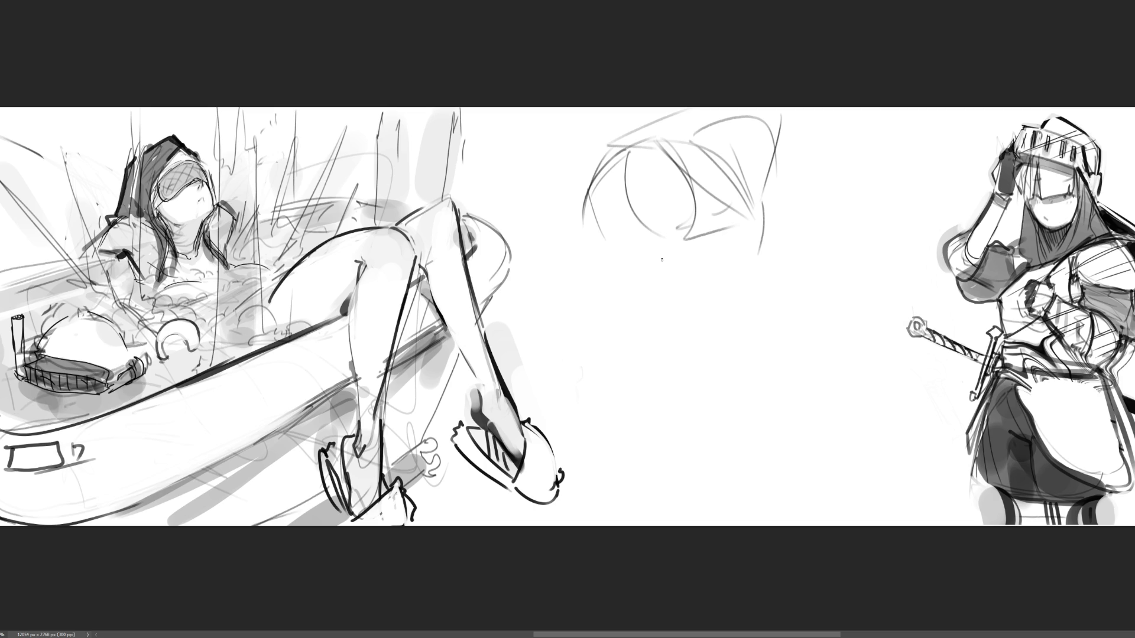
Rough in the face's left and bottom contour and add long hair strokes to the head.
mouse_move(596, 168)
left_mouse_down()
mouse_move(601, 204)
mouse_move(680, 269)
left_mouse_up()
mouse_move(666, 168)
left_mouse_down()
mouse_move(695, 240)
mouse_move(683, 264)
left_mouse_up()
left_click_drag(660, 180, 759, 277)
mouse_move(655, 155)
left_mouse_down()
mouse_move(792, 286)
mouse_move(836, 273)
left_mouse_up()
mouse_move(725, 254)
left_mouse_down()
mouse_move(746, 249)
mouse_move(788, 202)
mouse_move(756, 239)
left_mouse_up()
left_click_drag(763, 154, 795, 265)
Shape the face's lower-left edge and lower contour, adding short strokes and curves near the eye.
left_click_drag(586, 208, 597, 267)
left_click_drag(606, 176, 597, 260)
mouse_move(598, 217)
left_mouse_down()
mouse_move(611, 269)
mouse_move(728, 270)
left_mouse_up()
left_click_drag(737, 262, 705, 270)
mouse_move(620, 262)
left_mouse_down()
mouse_move(642, 287)
mouse_move(717, 281)
mouse_move(714, 292)
mouse_move(728, 294)
mouse_move(735, 276)
mouse_move(687, 262)
left_mouse_up()
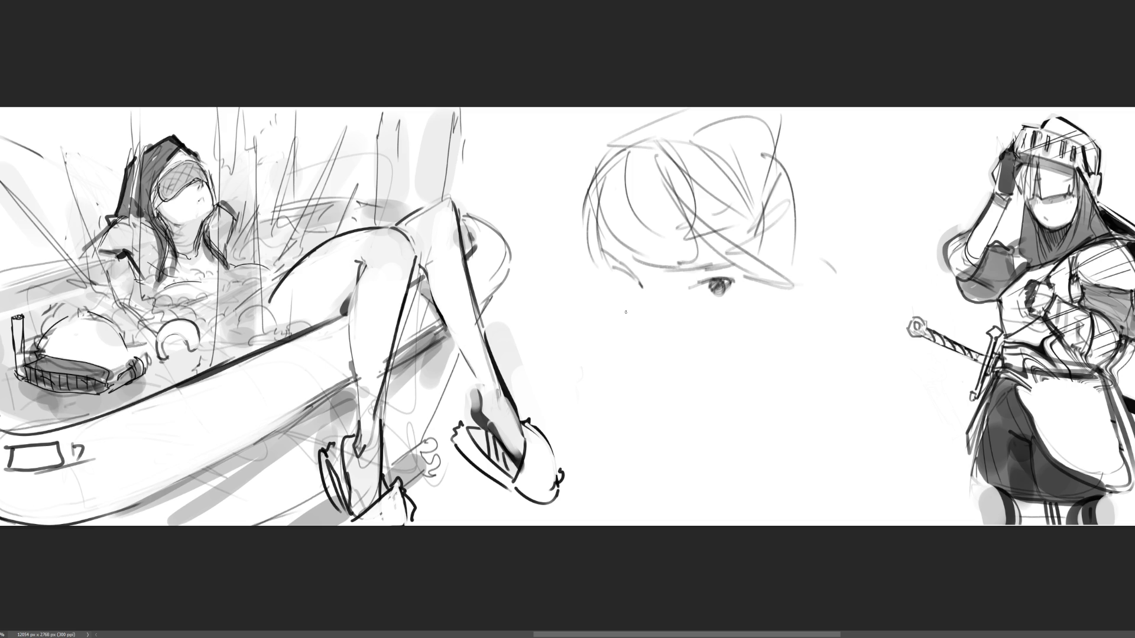
mouse_move(614, 276)
left_mouse_down()
mouse_move(638, 298)
mouse_move(697, 285)
mouse_move(704, 302)
mouse_move(719, 299)
mouse_move(712, 280)
mouse_move(695, 283)
mouse_move(710, 275)
left_mouse_up()
mouse_move(622, 264)
left_mouse_down()
mouse_move(637, 273)
mouse_move(618, 307)
mouse_move(657, 369)
mouse_move(663, 355)
mouse_move(701, 368)
mouse_move(696, 381)
mouse_move(718, 362)
left_mouse_up()
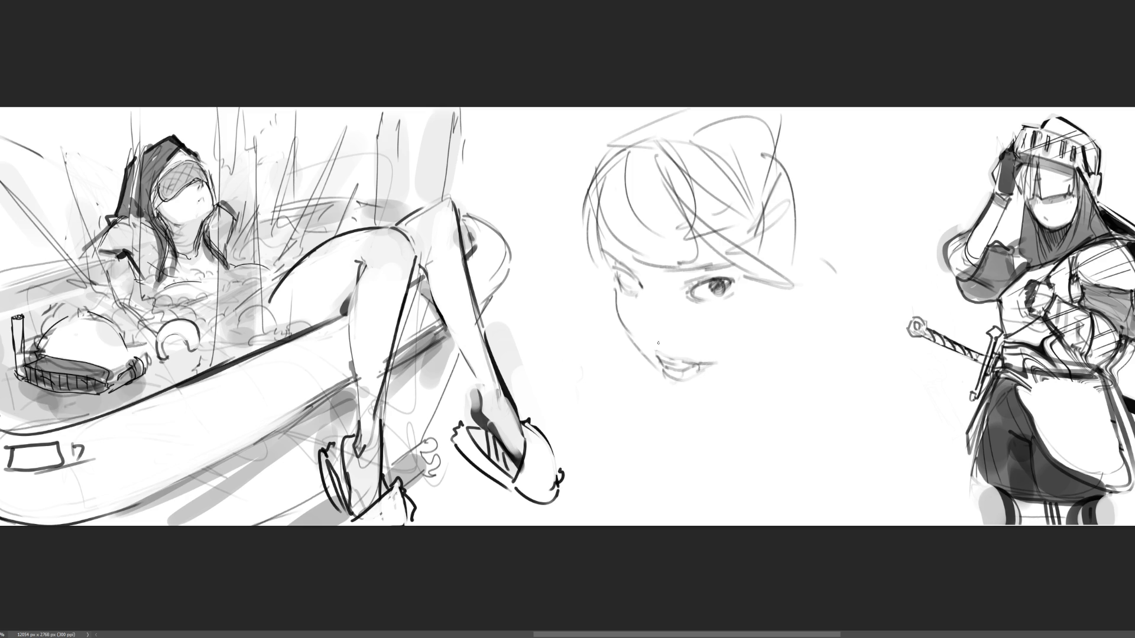
Draw the cheek, jaw and chin lines, and shade the pupil and both eyes darker.
mouse_move(640, 271)
left_mouse_down()
mouse_move(650, 328)
mouse_move(684, 345)
mouse_move(665, 292)
mouse_move(684, 323)
left_mouse_up()
mouse_move(672, 388)
left_mouse_down()
mouse_move(700, 384)
mouse_move(689, 406)
mouse_move(736, 389)
mouse_move(763, 349)
left_mouse_up()
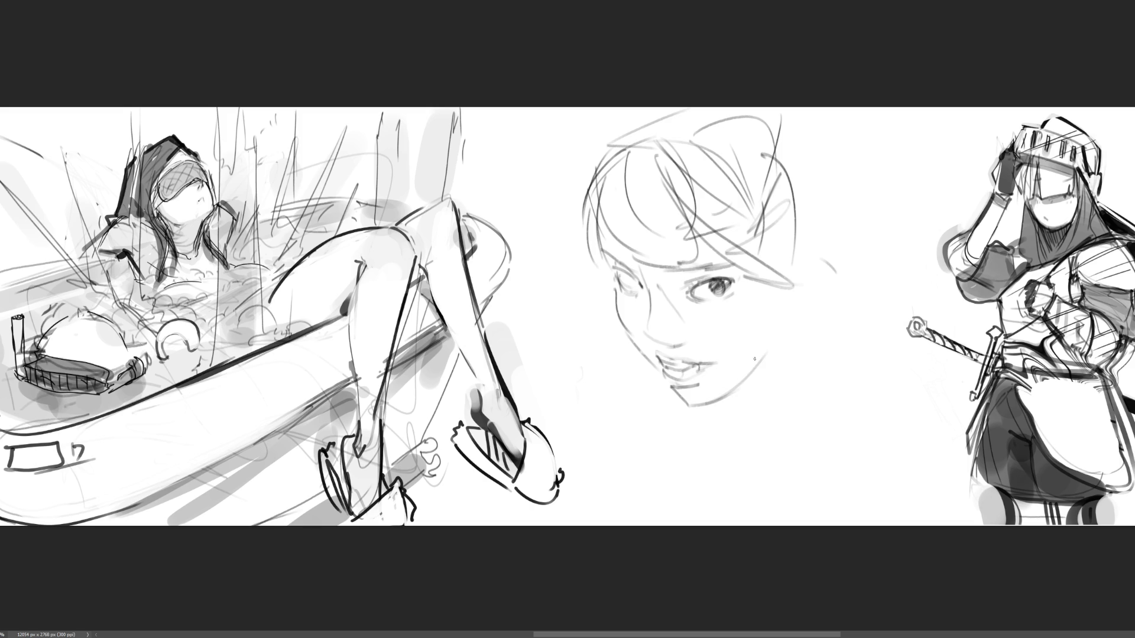
mouse_move(680, 408)
left_mouse_down()
mouse_move(726, 404)
mouse_move(787, 337)
left_mouse_up()
left_click_drag(798, 299, 772, 360)
mouse_move(724, 281)
left_mouse_down()
mouse_move(730, 293)
mouse_move(738, 279)
left_mouse_up()
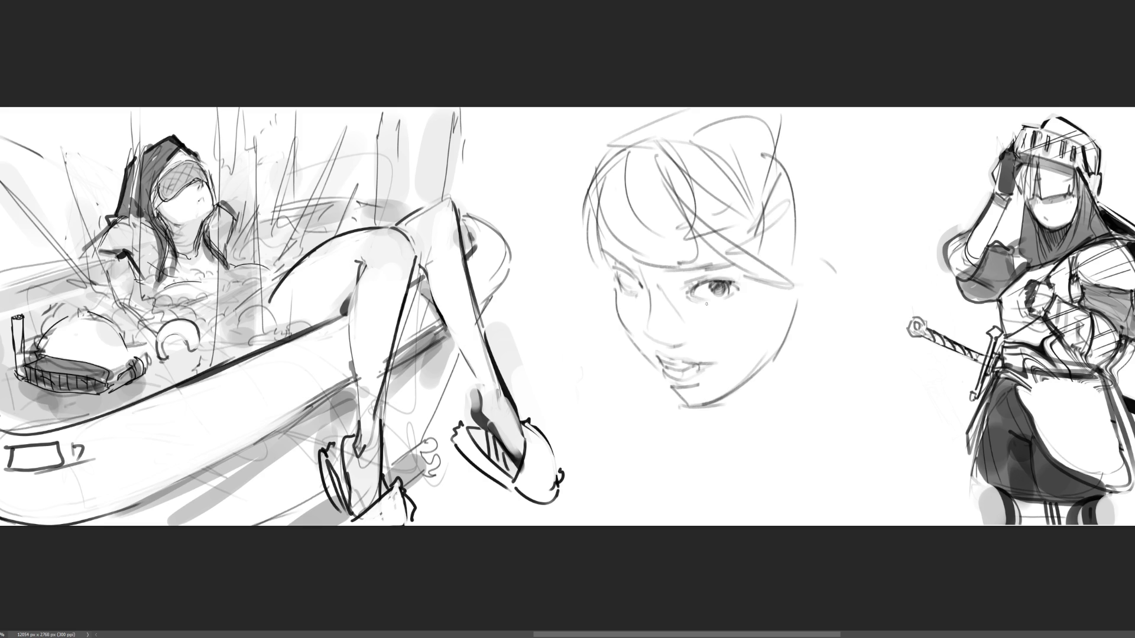
left_click_drag(634, 279, 633, 288)
mouse_move(726, 287)
left_mouse_down()
mouse_move(711, 290)
mouse_move(717, 298)
left_mouse_up()
Firm up the left hairline and head outline, then sketch an ear on the right side.
left_click_drag(603, 258, 735, 256)
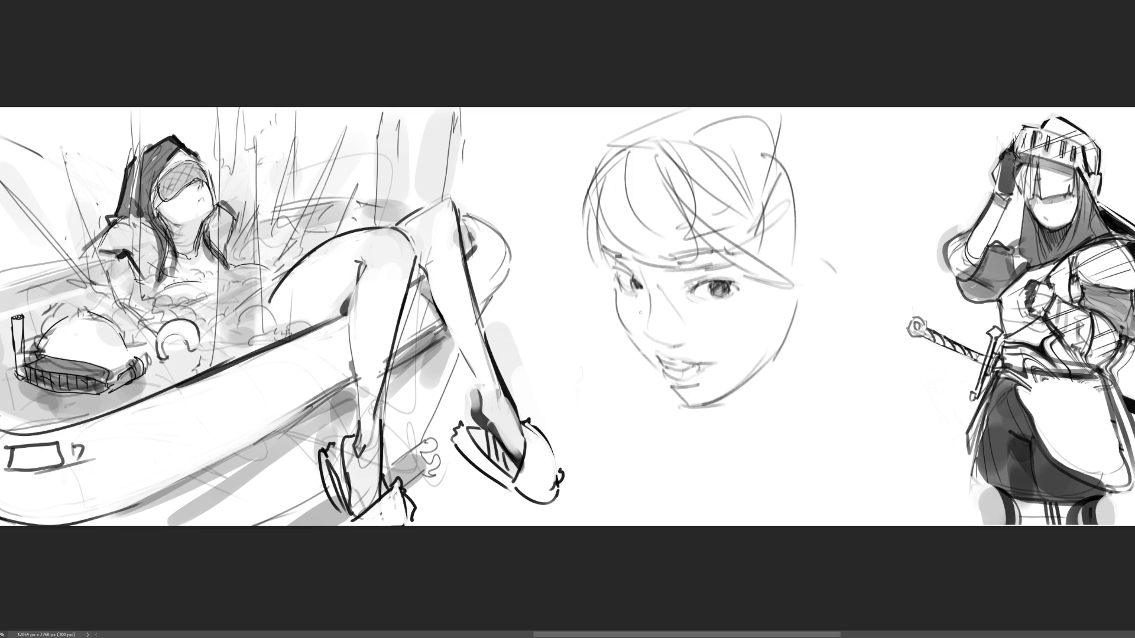
left_click_drag(609, 261, 598, 267)
left_click_drag(601, 154, 590, 247)
mouse_move(583, 208)
left_mouse_down()
mouse_move(623, 136)
mouse_move(659, 132)
left_mouse_up()
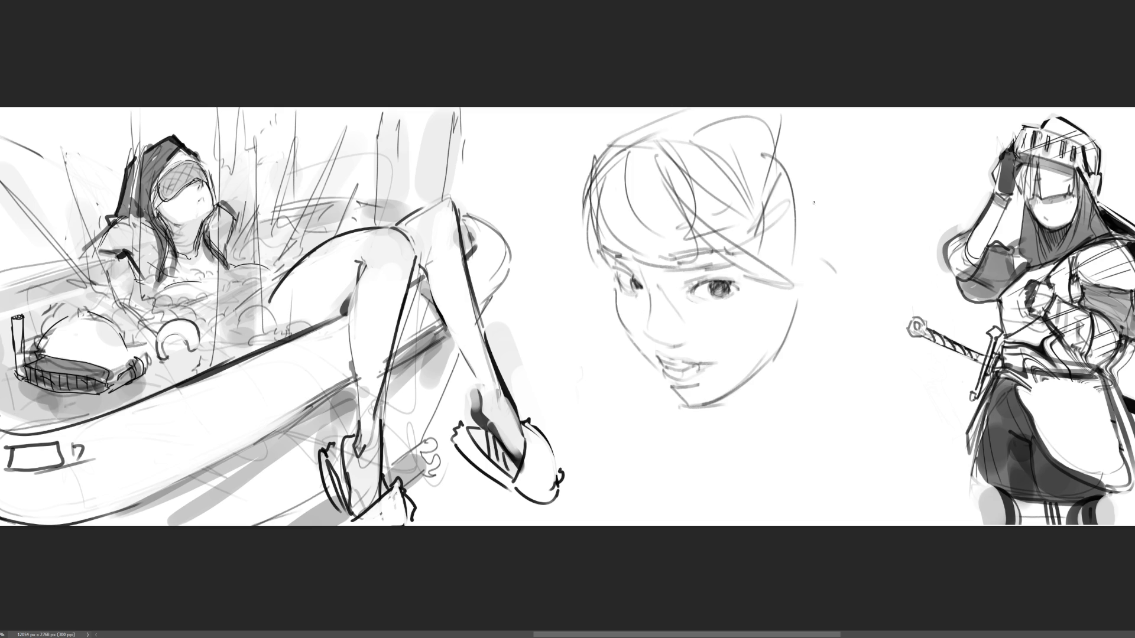
mouse_move(804, 266)
left_mouse_down()
mouse_move(824, 240)
mouse_move(823, 301)
mouse_move(803, 301)
mouse_move(811, 263)
mouse_move(831, 277)
mouse_move(806, 290)
left_mouse_up()
left_click_drag(799, 181, 792, 211)
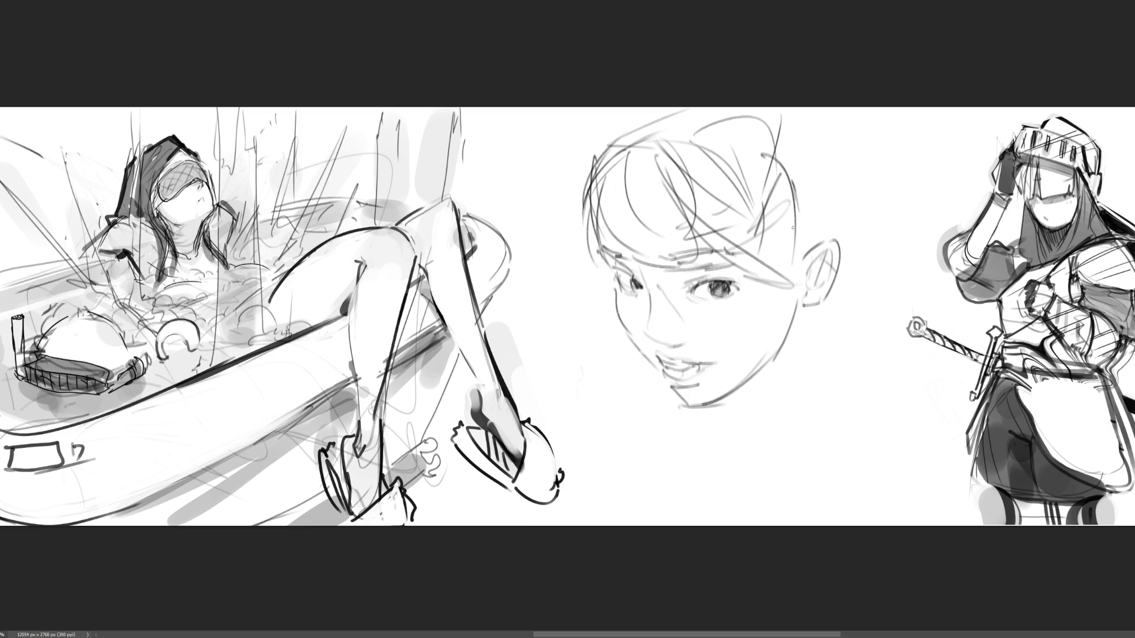
Draw hair sweeping along the back of the head and sketch the neck below the ear.
left_click_drag(762, 111, 841, 219)
left_click_drag(830, 176, 838, 251)
left_click_drag(821, 118, 833, 249)
left_click_drag(845, 180, 848, 254)
mouse_move(835, 136)
left_mouse_down()
mouse_move(869, 271)
mouse_move(828, 340)
left_mouse_up()
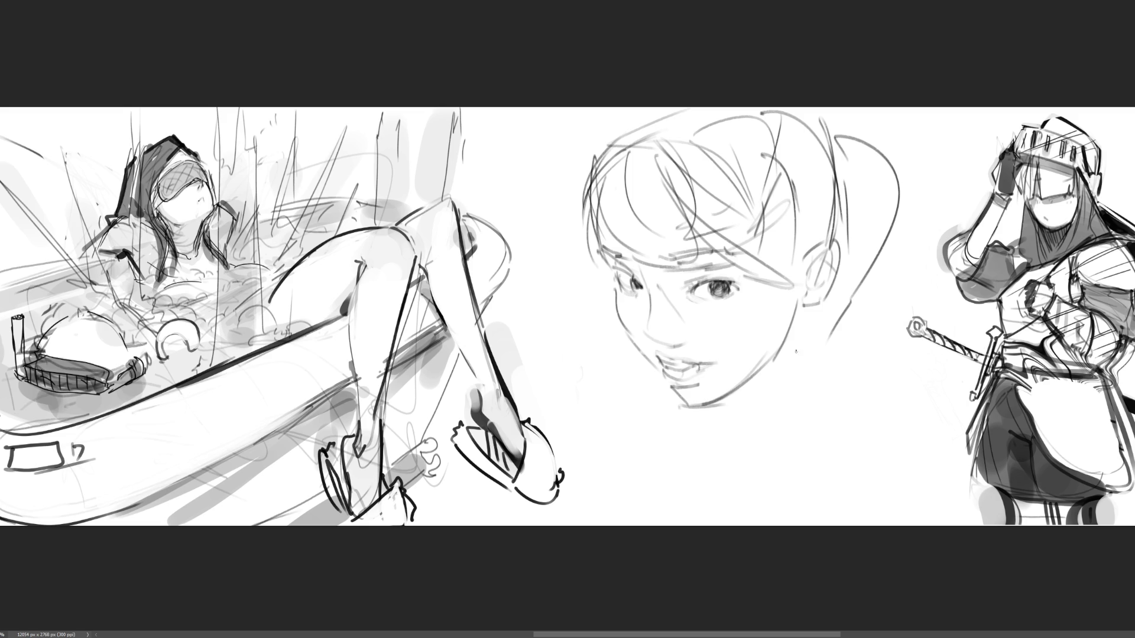
left_click_drag(801, 299, 768, 373)
left_click_drag(810, 327, 758, 384)
mouse_move(823, 306)
left_mouse_down()
mouse_move(832, 314)
mouse_move(764, 389)
left_mouse_up()
left_click_drag(791, 374, 752, 391)
left_click_drag(834, 349, 789, 376)
left_click_drag(834, 303, 857, 340)
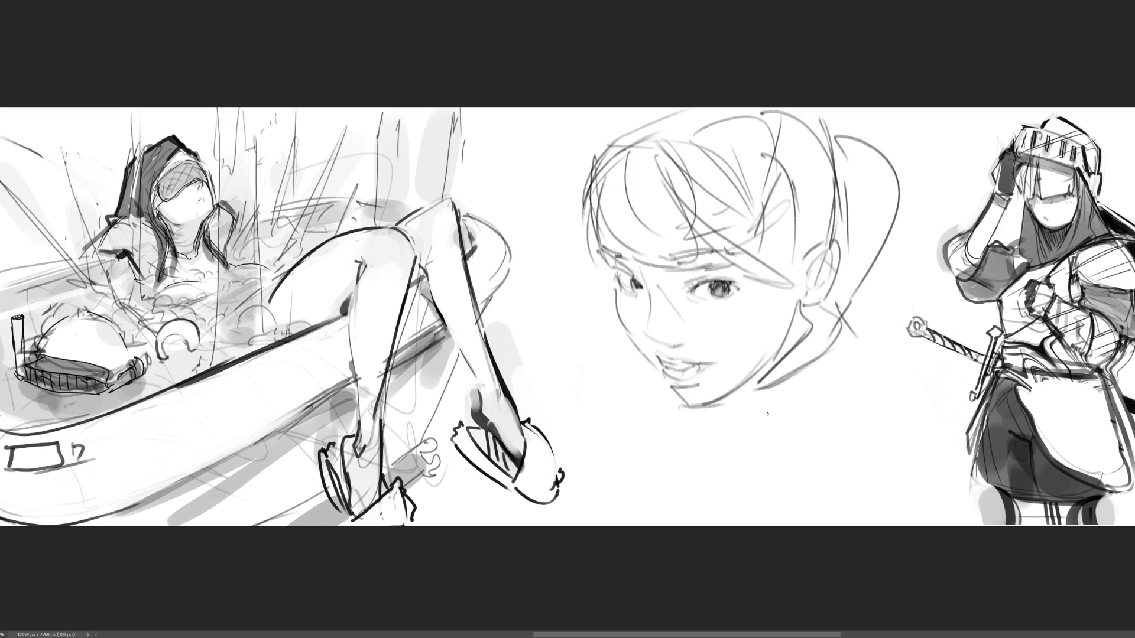
Add guide lines across the face, cheek strokes, and a darker nose and nostril.
left_click_drag(574, 256, 779, 302)
left_click_drag(775, 234, 564, 321)
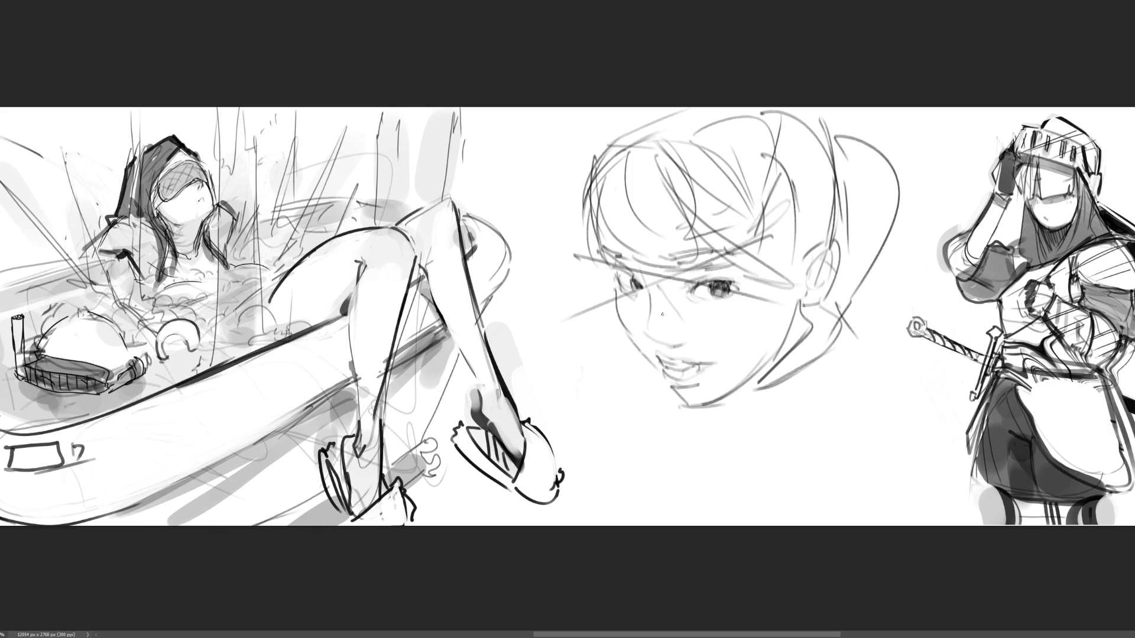
left_click_drag(651, 294, 643, 349)
mouse_move(648, 293)
left_mouse_down()
mouse_move(676, 313)
mouse_move(657, 320)
mouse_move(642, 353)
mouse_move(663, 333)
mouse_move(671, 355)
mouse_move(693, 330)
mouse_move(679, 312)
mouse_move(646, 351)
mouse_move(657, 352)
left_mouse_up()
left_click_drag(647, 314, 640, 335)
left_click_drag(655, 288, 645, 356)
Re-ink the eyelid, lashes, brow and left face outline, and darken the mouth and chin.
mouse_move(679, 297)
left_mouse_down()
mouse_move(700, 309)
mouse_move(745, 304)
mouse_move(693, 297)
mouse_move(738, 279)
mouse_move(715, 267)
mouse_move(730, 251)
left_mouse_up()
left_click_drag(732, 250, 608, 241)
mouse_move(626, 234)
left_mouse_down()
mouse_move(610, 211)
mouse_move(595, 260)
left_mouse_up()
left_click_drag(616, 257, 604, 283)
mouse_move(615, 284)
left_mouse_down()
mouse_move(677, 394)
mouse_move(700, 389)
mouse_move(663, 366)
mouse_move(706, 367)
mouse_move(674, 369)
mouse_move(689, 373)
left_mouse_up()
mouse_move(712, 367)
left_mouse_down()
mouse_move(707, 348)
mouse_move(716, 373)
left_mouse_up()
mouse_move(719, 372)
left_mouse_down()
mouse_move(663, 384)
mouse_move(686, 381)
left_mouse_up()
mouse_move(680, 381)
left_mouse_down()
mouse_move(756, 346)
mouse_move(712, 334)
mouse_move(736, 346)
left_mouse_up()
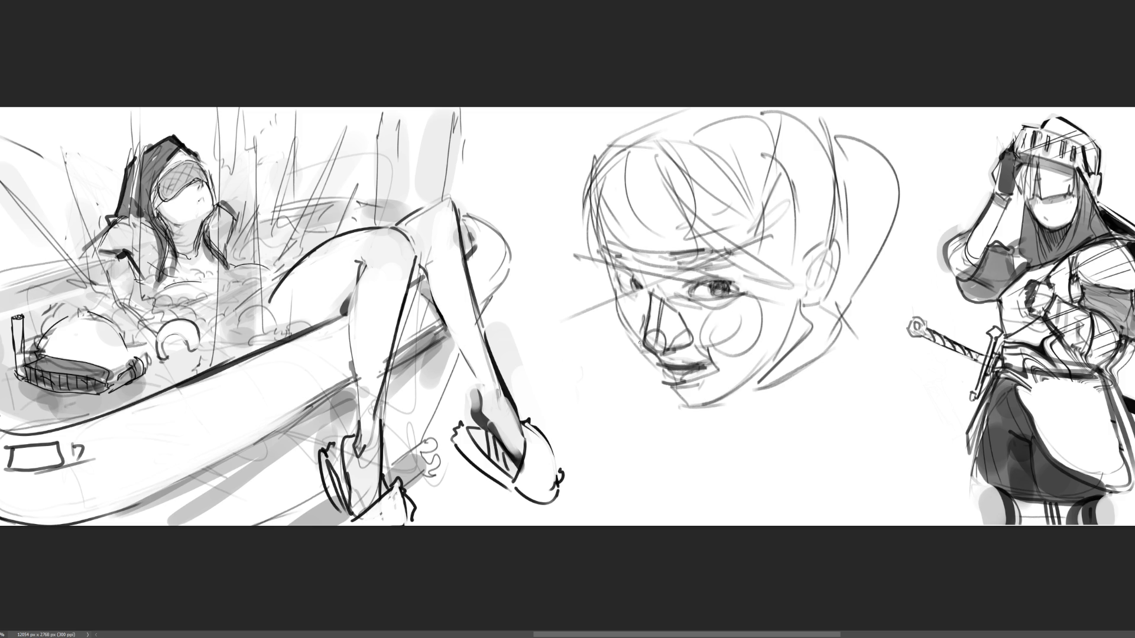
left_click_drag(655, 376, 684, 408)
Fade the face sketch to faint lines with a soft low-opacity eraser, then begin a new head outline.
mouse_move(792, 312)
left_mouse_down()
mouse_move(658, 127)
mouse_move(613, 214)
mouse_move(719, 258)
mouse_move(851, 260)
mouse_move(883, 144)
mouse_move(704, 206)
mouse_move(714, 408)
mouse_move(604, 198)
mouse_move(617, 368)
mouse_move(818, 269)
left_mouse_up()
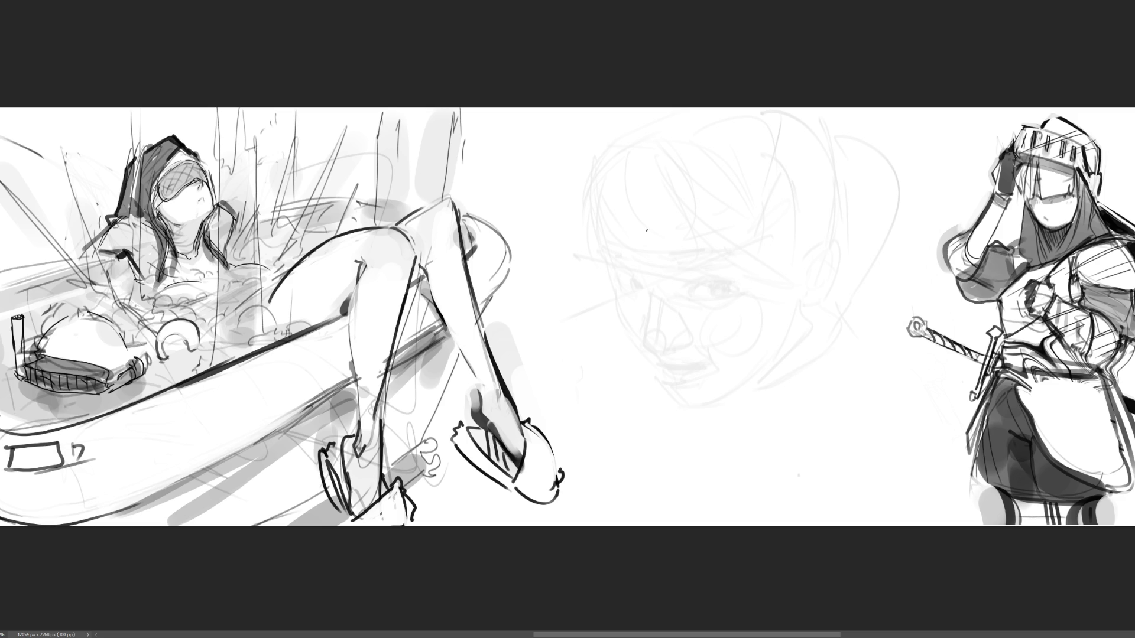
mouse_move(647, 185)
left_mouse_down()
mouse_move(651, 244)
mouse_move(717, 133)
mouse_move(771, 156)
mouse_move(784, 248)
mouse_move(649, 208)
left_mouse_up()
Outline the new head's sides and brow, and run a vertical centre line down the face.
mouse_move(655, 263)
left_mouse_down()
mouse_move(664, 280)
mouse_move(762, 272)
mouse_move(788, 289)
left_mouse_up()
left_click_drag(790, 172, 795, 277)
left_click_drag(792, 210, 788, 288)
left_click_drag(691, 143, 699, 421)
left_click_drag(697, 435, 713, 508)
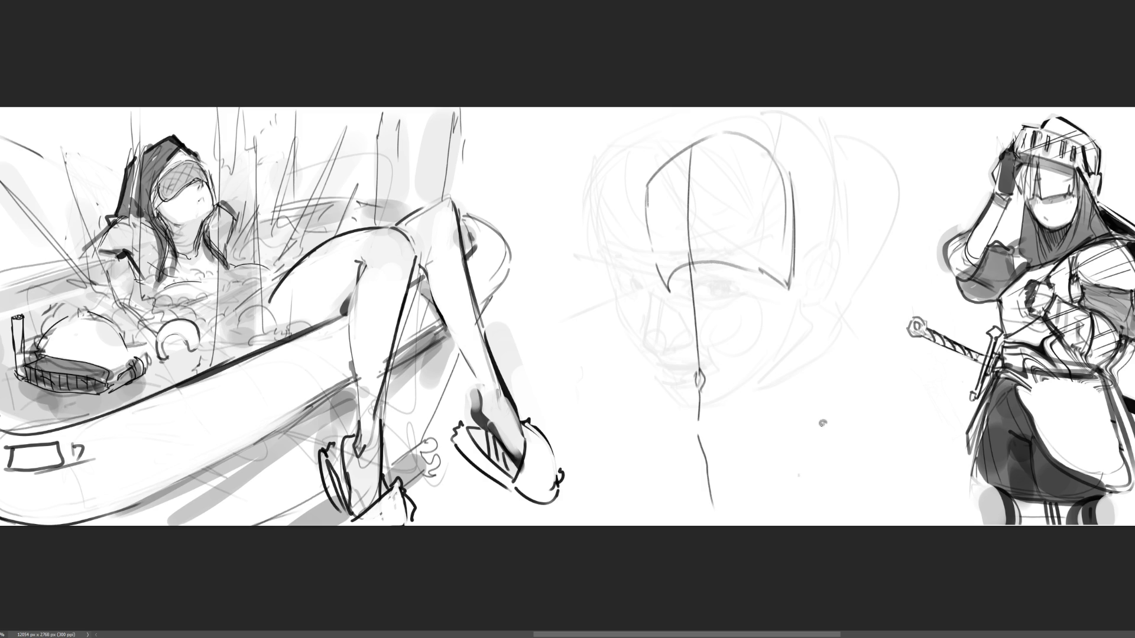
Sketch the jaw and cheek curves on both sides, plus eyelids and temple on the right.
mouse_move(759, 465)
left_mouse_down()
mouse_move(826, 369)
mouse_move(817, 424)
mouse_move(773, 453)
left_mouse_up()
mouse_move(640, 439)
left_mouse_down()
mouse_move(671, 455)
mouse_move(633, 347)
mouse_move(631, 362)
left_mouse_up()
left_click_drag(631, 408, 665, 320)
left_click_drag(658, 269, 677, 327)
mouse_move(697, 270)
left_mouse_down()
mouse_move(696, 319)
mouse_move(764, 273)
mouse_move(751, 269)
left_mouse_up()
mouse_move(693, 254)
left_mouse_down()
mouse_move(749, 251)
mouse_move(754, 302)
left_mouse_up()
left_click_drag(743, 316, 766, 306)
left_click_drag(778, 264, 798, 298)
left_click_drag(797, 264, 819, 322)
left_click_drag(792, 274, 821, 348)
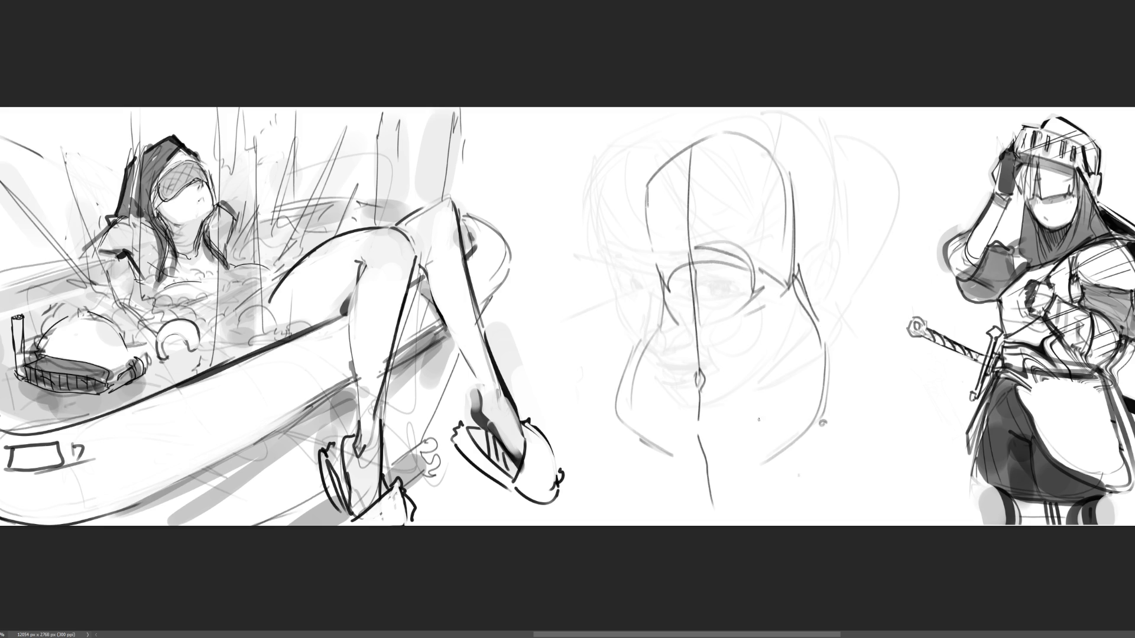
Define the bottom of the chin and draw the neck and shoulder lines.
mouse_move(681, 460)
left_mouse_down()
mouse_move(731, 462)
mouse_move(701, 445)
left_mouse_up()
mouse_move(708, 456)
left_mouse_down()
mouse_move(735, 460)
mouse_move(705, 461)
left_mouse_up()
left_click_drag(720, 459, 734, 461)
mouse_move(643, 432)
left_mouse_down()
mouse_move(701, 517)
mouse_move(803, 444)
left_mouse_up()
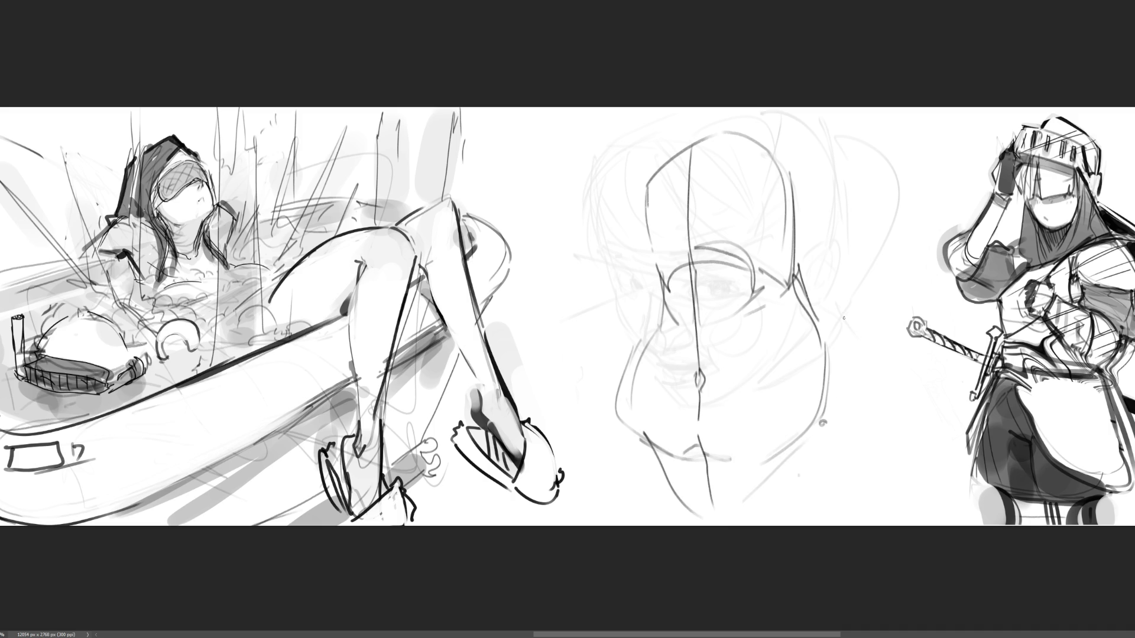
mouse_move(826, 372)
left_mouse_down()
mouse_move(834, 414)
mouse_move(785, 467)
left_mouse_up()
mouse_move(783, 478)
left_mouse_down()
mouse_move(745, 511)
mouse_move(855, 454)
left_mouse_up()
mouse_move(845, 389)
left_mouse_down()
mouse_move(856, 452)
mouse_move(884, 503)
left_mouse_up()
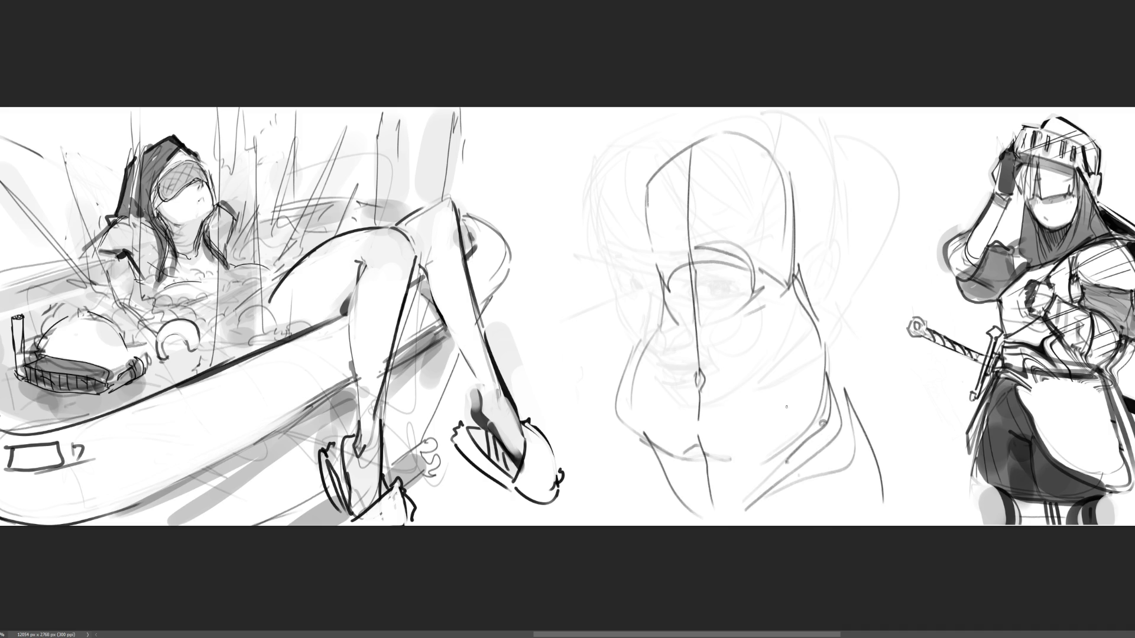
Add forehead strokes and sweeping hair strokes across the top of the head.
mouse_move(690, 140)
left_mouse_down()
mouse_move(687, 202)
mouse_move(650, 229)
mouse_move(687, 170)
left_mouse_up()
mouse_move(687, 170)
left_mouse_down()
mouse_move(674, 207)
mouse_move(641, 231)
left_mouse_up()
left_click_drag(651, 133, 617, 206)
mouse_move(696, 129)
left_mouse_down()
mouse_move(713, 199)
mouse_move(761, 211)
left_mouse_up()
left_click_drag(800, 163, 782, 205)
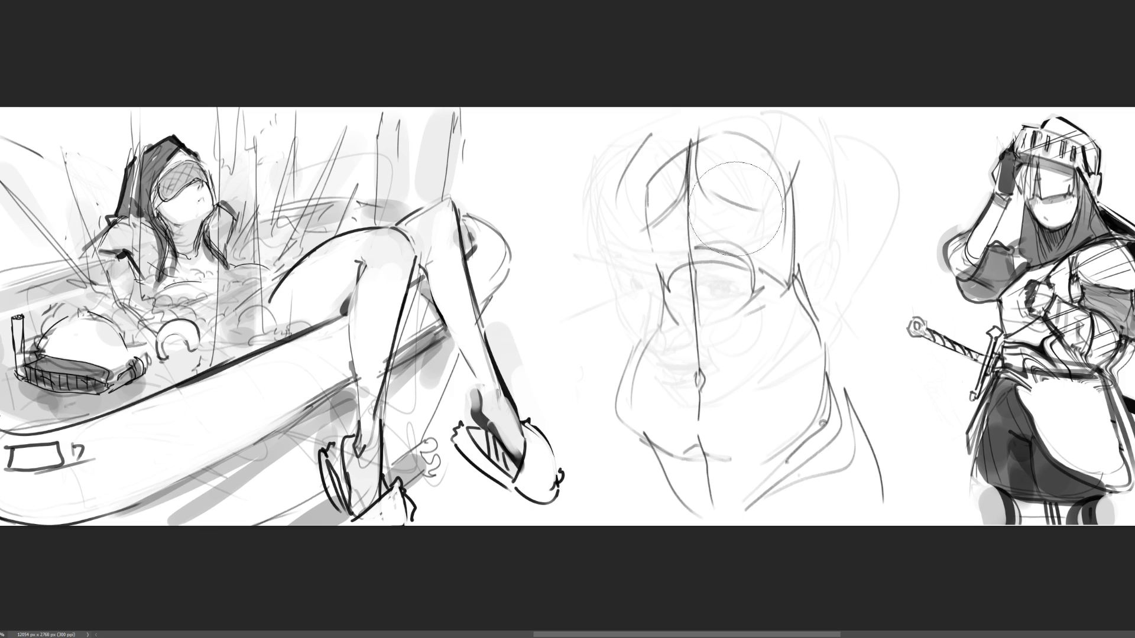
Fade the darker central and right-side strokes of the new head sketch.
left_click_drag(706, 131, 642, 277)
left_click_drag(762, 283, 869, 473)
mouse_move(789, 324)
left_mouse_down()
mouse_move(735, 132)
mouse_move(793, 260)
left_mouse_up()
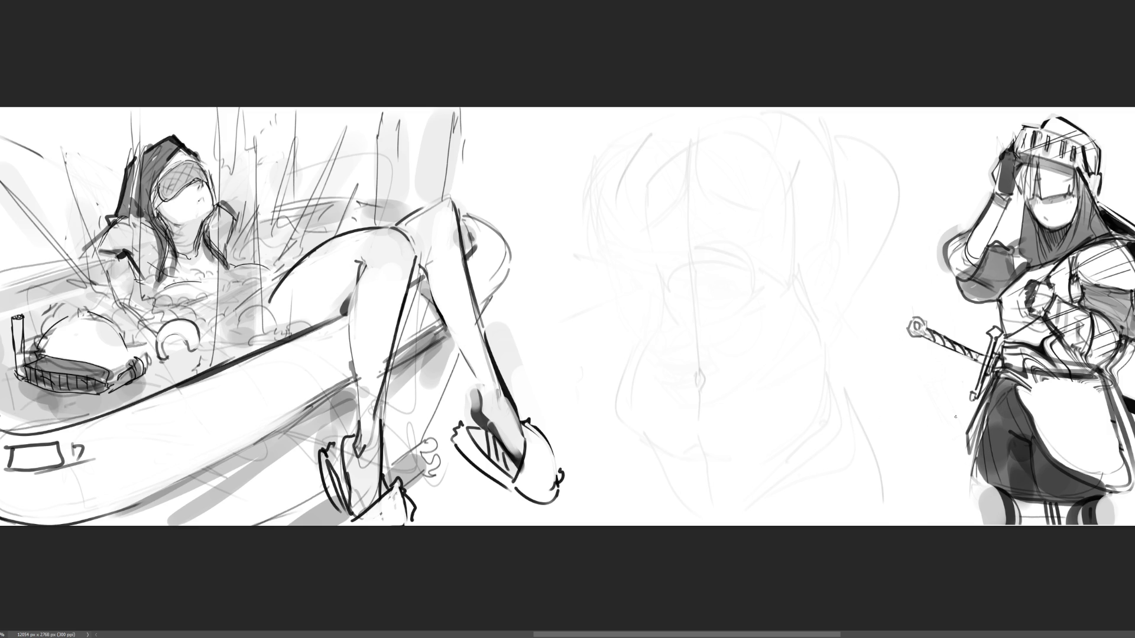
Draw the wide-open mouth with upper and lower lip arcs on the central face.
mouse_move(673, 275)
left_mouse_down()
mouse_move(680, 291)
mouse_move(721, 269)
mouse_move(737, 274)
left_mouse_up()
mouse_move(669, 283)
left_mouse_down()
mouse_move(704, 257)
mouse_move(750, 270)
left_mouse_up()
mouse_move(677, 273)
left_mouse_down()
mouse_move(709, 258)
mouse_move(747, 269)
left_mouse_up()
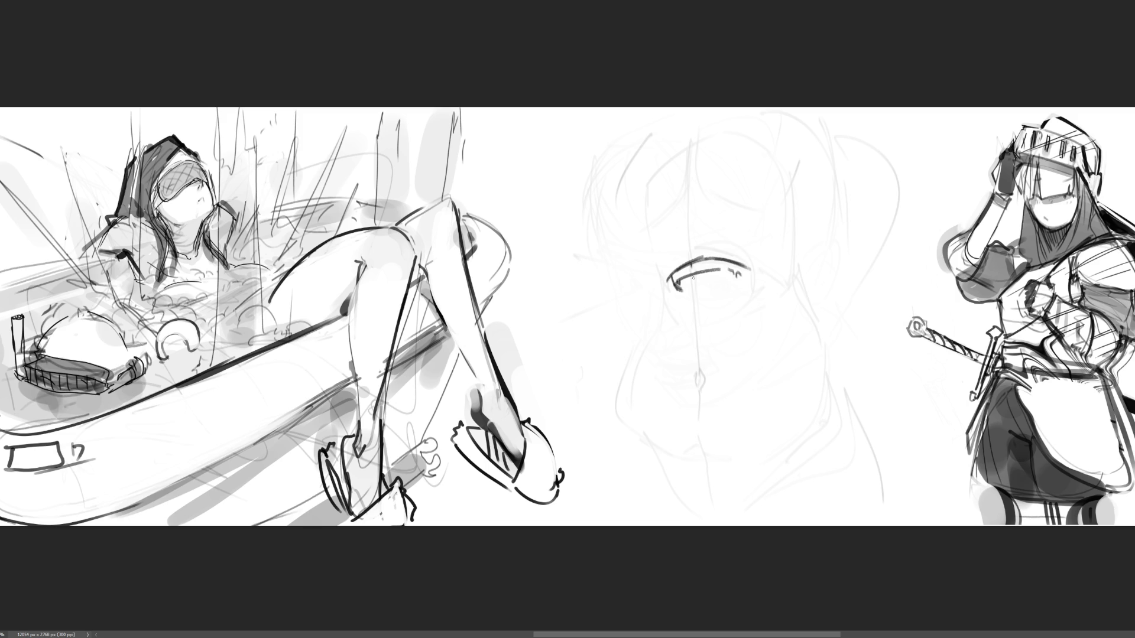
left_click_drag(742, 272, 748, 269)
mouse_move(677, 320)
left_mouse_down()
mouse_move(725, 309)
mouse_move(675, 329)
mouse_move(706, 335)
mouse_move(761, 298)
left_mouse_up()
mouse_move(668, 285)
left_mouse_down()
mouse_move(671, 310)
mouse_move(671, 256)
mouse_move(690, 249)
mouse_move(712, 245)
mouse_move(750, 262)
left_mouse_up()
mouse_move(752, 261)
left_mouse_down()
mouse_move(759, 271)
mouse_move(739, 280)
mouse_move(750, 299)
left_mouse_up()
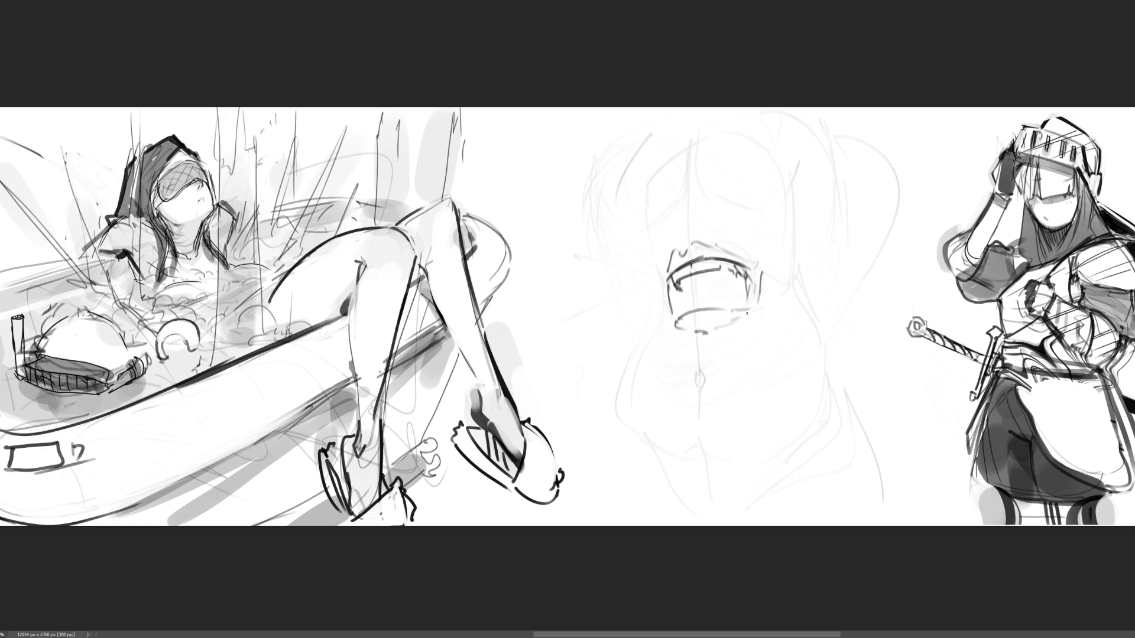
left_click_drag(684, 316, 756, 312)
mouse_move(675, 327)
left_mouse_down()
mouse_move(731, 325)
mouse_move(761, 310)
left_mouse_up()
Draw the nostril, nose base, nose bridge, forehead and brow line.
mouse_move(680, 210)
left_mouse_down()
mouse_move(680, 222)
mouse_move(698, 217)
mouse_move(675, 188)
mouse_move(696, 180)
mouse_move(677, 224)
mouse_move(688, 227)
mouse_move(682, 214)
mouse_move(718, 207)
mouse_move(711, 189)
mouse_move(682, 239)
mouse_move(707, 234)
left_mouse_up()
mouse_move(706, 245)
left_mouse_down()
mouse_move(725, 253)
mouse_move(666, 268)
mouse_move(731, 253)
left_mouse_up()
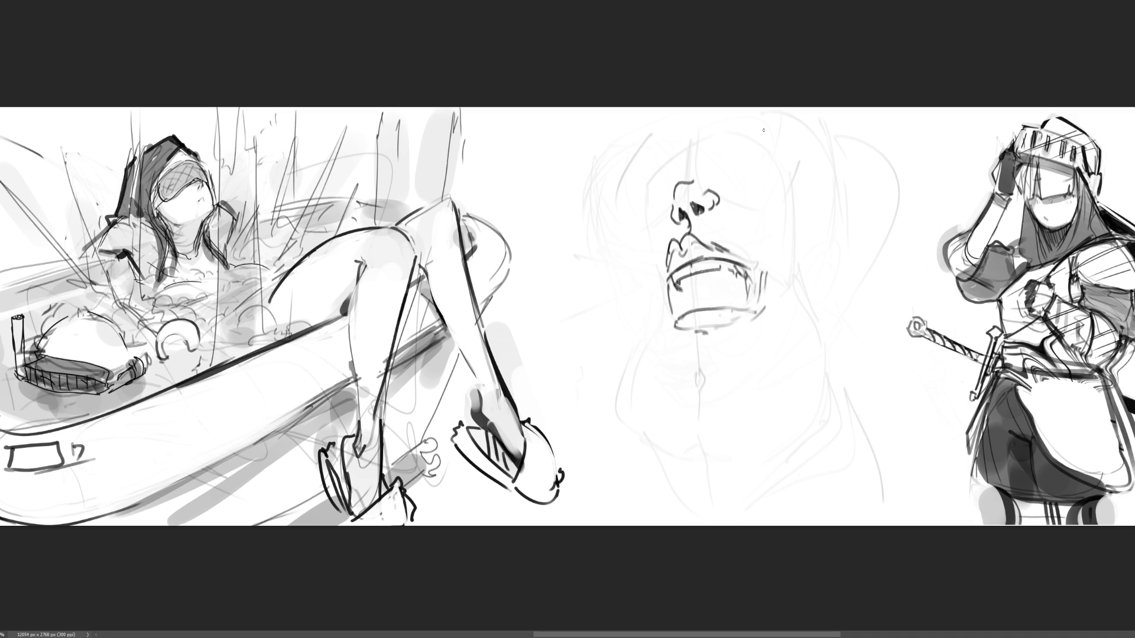
mouse_move(686, 145)
left_mouse_down()
mouse_move(687, 186)
mouse_move(745, 108)
left_mouse_up()
left_click_drag(691, 171, 743, 203)
left_click_drag(750, 207, 813, 176)
left_click_drag(798, 116, 814, 139)
Outline the left side of the head and add strokes at the top right.
left_click_drag(683, 139, 653, 141)
mouse_move(650, 141)
left_mouse_down()
mouse_move(615, 191)
mouse_move(632, 229)
left_mouse_up()
left_click_drag(646, 234, 669, 219)
mouse_move(831, 132)
left_mouse_down()
mouse_move(828, 170)
mouse_move(844, 172)
mouse_move(852, 222)
mouse_move(867, 235)
left_mouse_up()
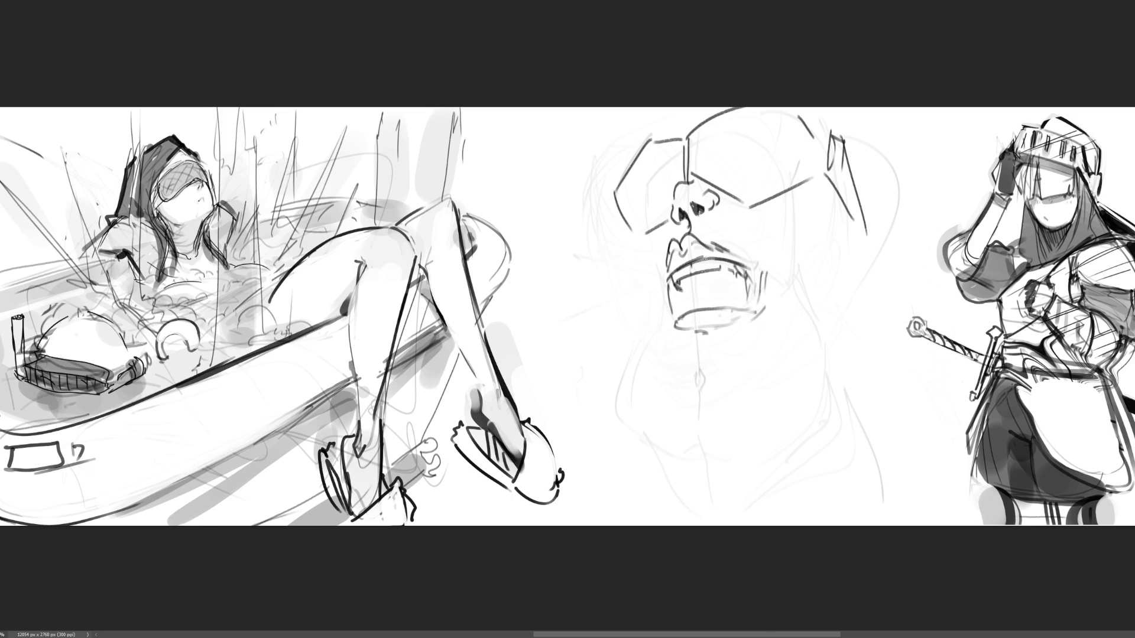
mouse_move(628, 164)
left_mouse_down()
mouse_move(626, 235)
mouse_move(633, 214)
left_mouse_up()
Firm up the left and right jawlines and cheek lines of the central face.
left_click_drag(634, 235, 658, 276)
left_click_drag(821, 182, 788, 242)
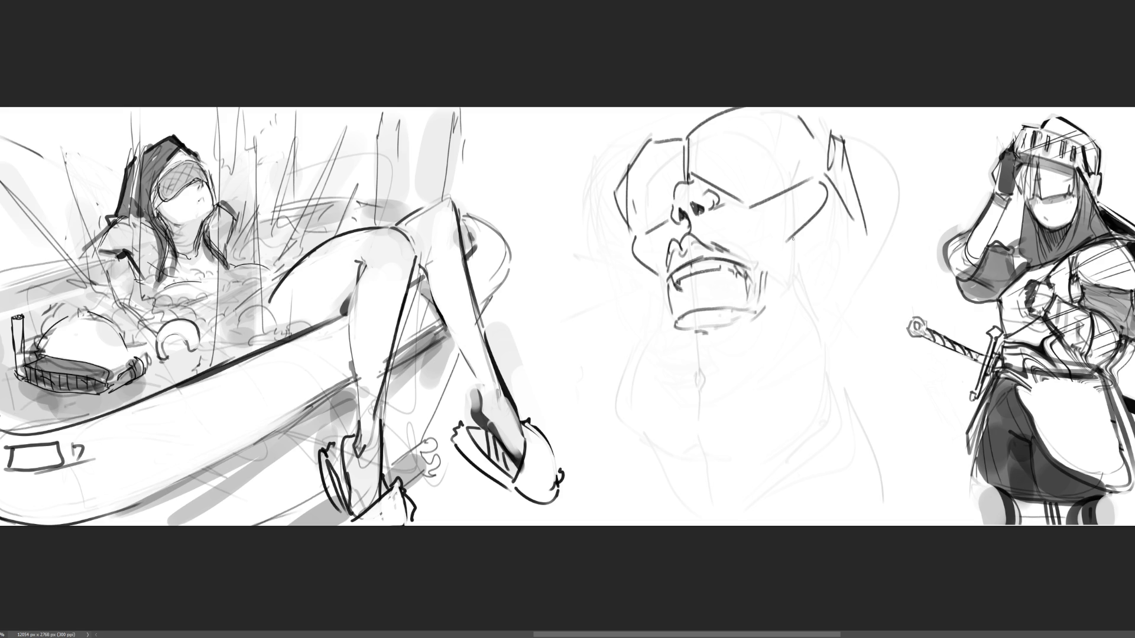
mouse_move(643, 269)
left_mouse_down()
mouse_move(698, 397)
mouse_move(707, 375)
mouse_move(718, 395)
mouse_move(762, 392)
mouse_move(771, 365)
left_mouse_up()
left_click_drag(837, 344, 777, 393)
left_click_drag(860, 243, 840, 330)
left_click_drag(840, 330, 819, 354)
left_click_drag(780, 392, 829, 348)
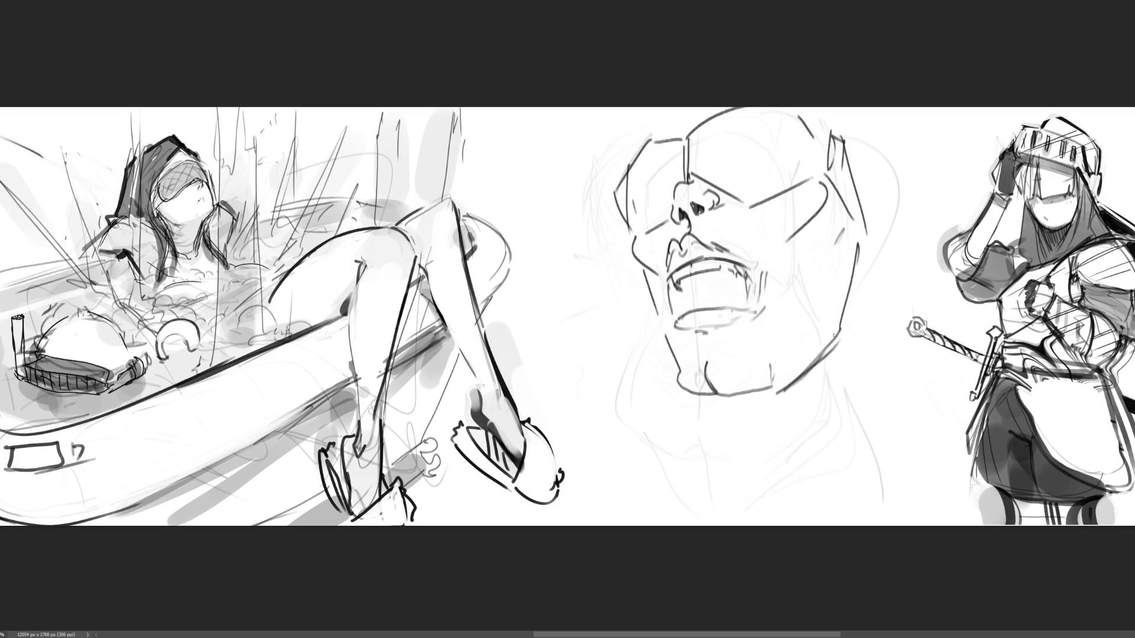
Hatch inside the open mouth, then add an ear, right head strokes and the neck line.
mouse_move(690, 276)
left_mouse_down()
mouse_move(685, 302)
mouse_move(717, 292)
mouse_move(726, 307)
mouse_move(747, 288)
mouse_move(710, 294)
left_mouse_up()
left_click_drag(729, 272, 721, 297)
mouse_move(738, 277)
left_mouse_down()
mouse_move(722, 306)
mouse_move(753, 286)
mouse_move(740, 303)
left_mouse_up()
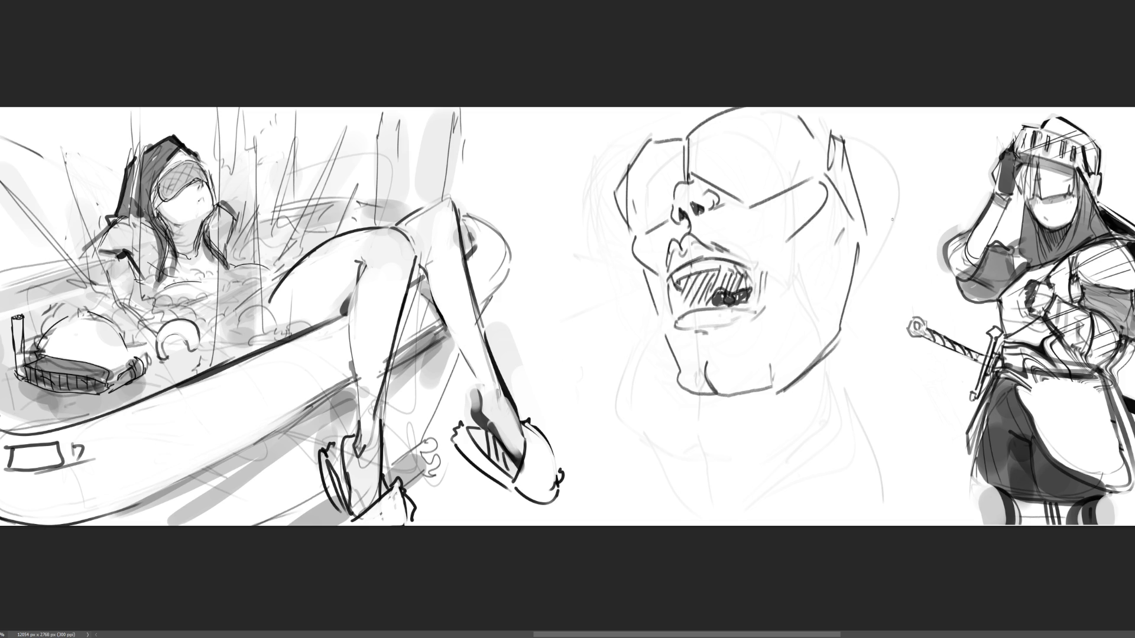
mouse_move(868, 244)
left_mouse_down()
mouse_move(892, 209)
mouse_move(889, 271)
mouse_move(863, 279)
mouse_move(890, 230)
mouse_move(884, 264)
left_mouse_up()
left_click_drag(849, 136, 873, 210)
left_click_drag(724, 399, 754, 508)
Lighten the face, mouth, chin, neck and head lines with a soft eraser.
key("e")
mouse_move(851, 266)
left_mouse_down()
mouse_move(651, 142)
mouse_move(563, 240)
mouse_move(852, 553)
left_mouse_up()
left_click_drag(709, 307, 734, 508)
mouse_move(688, 384)
left_mouse_down()
mouse_move(856, 475)
mouse_move(713, 511)
mouse_move(823, 198)
mouse_move(783, 393)
left_mouse_up()
left_click_drag(682, 405, 905, 158)
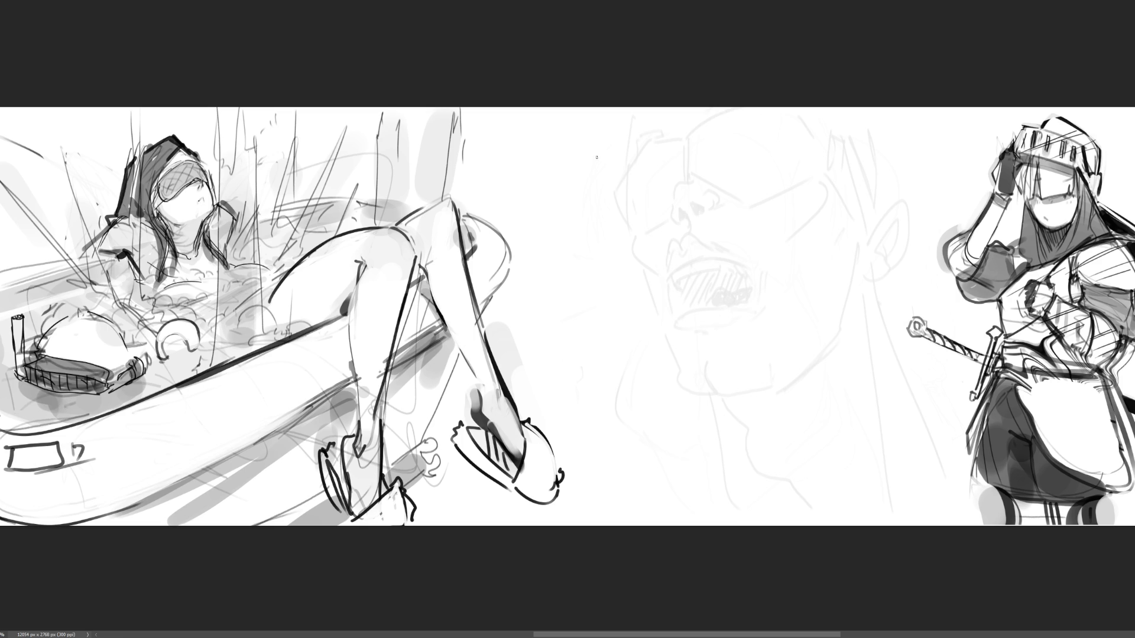
Start a left head outline with an ear over the faded face.
mouse_move(591, 215)
left_mouse_down()
mouse_move(591, 172)
mouse_move(623, 135)
mouse_move(668, 194)
left_mouse_up()
mouse_move(591, 200)
left_mouse_down()
mouse_move(592, 252)
mouse_move(610, 271)
left_mouse_up()
mouse_move(591, 246)
left_mouse_down()
mouse_move(652, 196)
mouse_move(631, 261)
left_mouse_up()
left_click_drag(667, 191, 665, 219)
Sketch a second face at upper right with glasses, jaw, cheek marks and an ear.
mouse_move(759, 194)
left_mouse_down()
mouse_move(769, 241)
mouse_move(796, 205)
mouse_move(777, 251)
mouse_move(779, 204)
mouse_move(869, 220)
mouse_move(812, 246)
left_mouse_up()
left_click_drag(870, 201, 851, 293)
mouse_move(776, 265)
left_mouse_down()
mouse_move(840, 302)
mouse_move(872, 273)
left_mouse_up()
left_click_drag(804, 242, 840, 240)
left_click_drag(856, 224, 858, 239)
left_click_drag(814, 227, 857, 195)
left_click_drag(846, 267, 849, 277)
mouse_move(786, 260)
left_mouse_down()
mouse_move(770, 248)
mouse_move(757, 263)
mouse_move(775, 285)
left_mouse_up()
Block in a round third head below with a neck line, doubled jaw, ear and facial lines.
mouse_move(653, 328)
left_mouse_down()
mouse_move(694, 409)
mouse_move(778, 355)
mouse_move(689, 408)
left_mouse_up()
mouse_move(657, 366)
left_mouse_down()
mouse_move(686, 409)
mouse_move(763, 452)
left_mouse_up()
left_click_drag(785, 378, 770, 457)
left_click_drag(785, 404, 771, 448)
mouse_move(680, 421)
left_mouse_down()
mouse_move(697, 437)
mouse_move(788, 385)
left_mouse_up()
mouse_move(786, 385)
left_mouse_down()
mouse_move(787, 361)
mouse_move(788, 380)
left_mouse_up()
left_click_drag(662, 375, 768, 359)
mouse_move(680, 391)
left_mouse_down()
mouse_move(700, 406)
mouse_move(772, 373)
mouse_move(764, 398)
mouse_move(768, 377)
left_mouse_up()
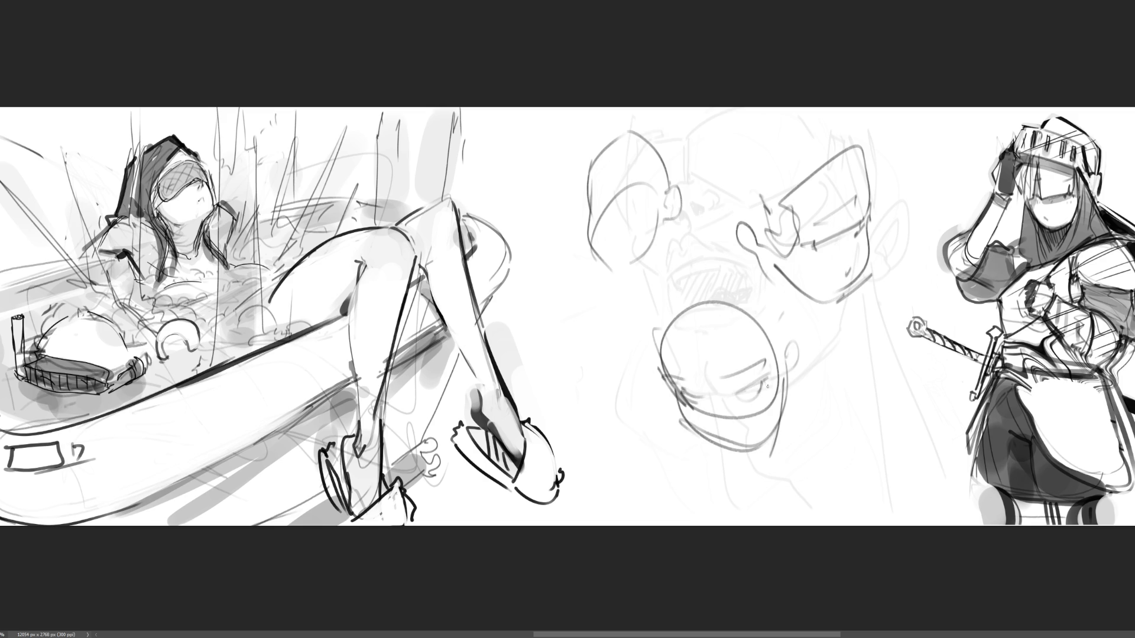
mouse_move(721, 433)
left_mouse_down()
mouse_move(735, 440)
mouse_move(717, 424)
left_mouse_up()
left_click_drag(794, 335, 789, 357)
Refine the left profile head's outline, jaw, back, nose and mouth.
mouse_move(612, 184)
left_mouse_down()
mouse_move(623, 170)
mouse_move(612, 180)
left_mouse_up()
left_click_drag(614, 176, 586, 183)
mouse_move(613, 145)
left_mouse_down()
mouse_move(585, 229)
mouse_move(611, 275)
mouse_move(646, 277)
mouse_move(659, 249)
left_mouse_up()
left_click_drag(663, 210, 655, 244)
mouse_move(666, 158)
left_mouse_down()
mouse_move(661, 188)
mouse_move(600, 155)
mouse_move(583, 174)
mouse_move(609, 126)
left_mouse_up()
mouse_move(624, 121)
left_mouse_down()
mouse_move(634, 130)
mouse_move(585, 178)
left_mouse_up()
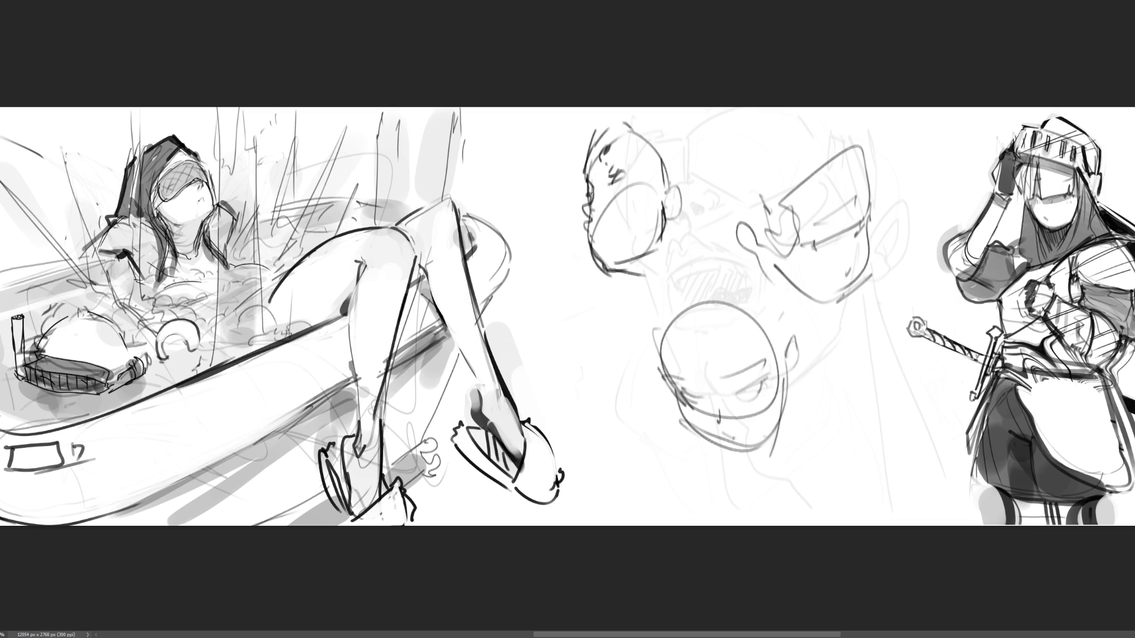
mouse_move(591, 191)
left_mouse_down()
mouse_move(583, 213)
mouse_move(593, 219)
left_mouse_up()
mouse_move(600, 203)
left_mouse_down()
mouse_move(592, 212)
mouse_move(603, 208)
mouse_move(610, 227)
mouse_move(594, 235)
left_mouse_up()
Detail the upper-right face with an eyelid, lashes, chin, cheek, jawline and ear.
left_click_drag(803, 242, 828, 239)
mouse_move(827, 240)
left_mouse_down()
mouse_move(869, 218)
mouse_move(867, 231)
mouse_move(824, 228)
mouse_move(864, 217)
mouse_move(841, 243)
mouse_move(851, 235)
mouse_move(844, 278)
mouse_move(857, 271)
mouse_move(846, 294)
left_mouse_up()
mouse_move(777, 270)
left_mouse_down()
mouse_move(840, 298)
mouse_move(853, 286)
left_mouse_up()
left_click_drag(869, 224, 862, 273)
mouse_move(767, 243)
left_mouse_down()
mouse_move(785, 274)
mouse_move(767, 241)
mouse_move(756, 256)
left_mouse_up()
left_click_drag(753, 253, 769, 263)
left_click_drag(758, 225, 776, 262)
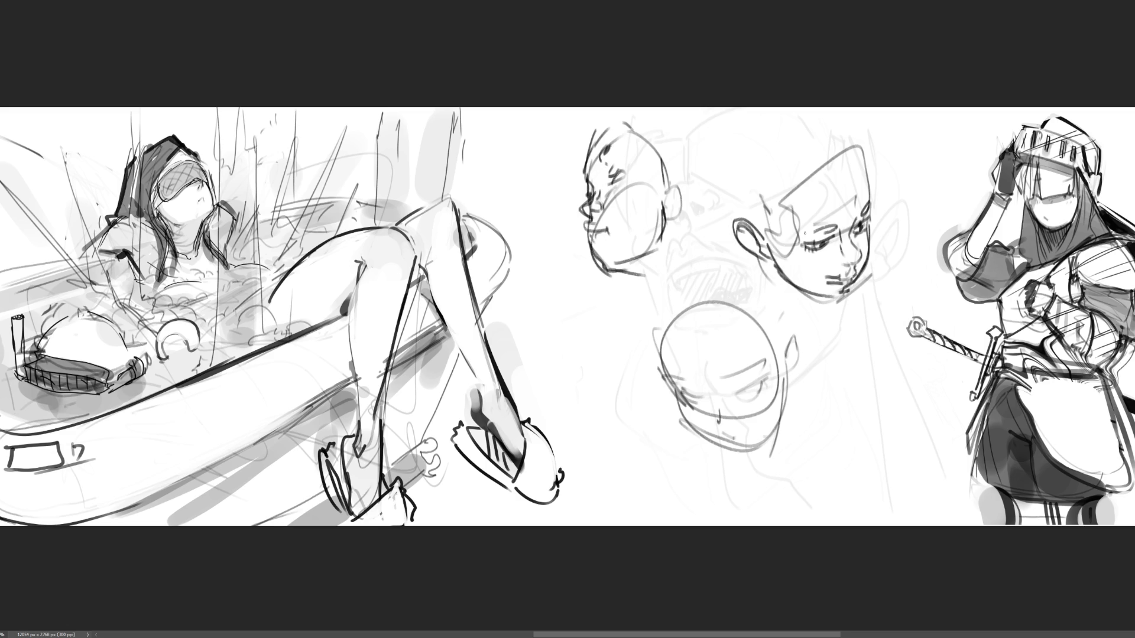
Give the lower bald head an eye, nose, darker jawline and top outline.
mouse_move(764, 392)
left_mouse_down()
mouse_move(745, 396)
mouse_move(766, 381)
left_mouse_up()
mouse_move(695, 405)
left_mouse_down()
mouse_move(675, 388)
mouse_move(689, 374)
mouse_move(756, 367)
left_mouse_up()
mouse_move(711, 405)
left_mouse_down()
mouse_move(714, 428)
mouse_move(687, 419)
mouse_move(749, 446)
mouse_move(783, 417)
mouse_move(793, 371)
left_mouse_up()
left_click_drag(790, 385, 778, 394)
mouse_move(656, 336)
left_mouse_down()
mouse_move(695, 307)
mouse_move(741, 315)
mouse_move(778, 346)
left_mouse_up()
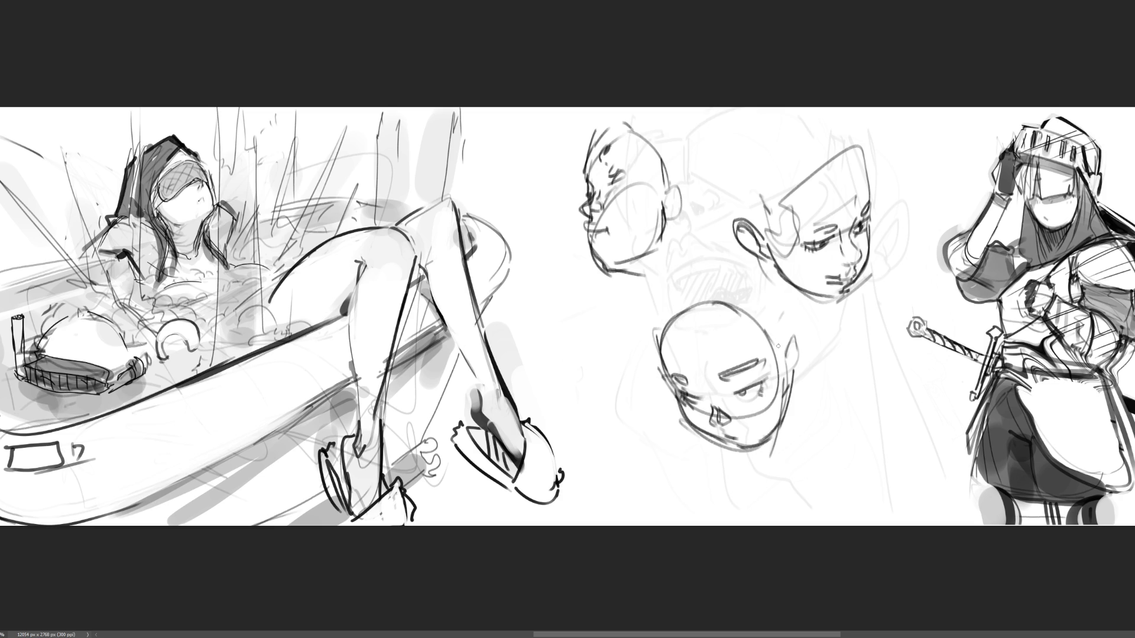
Try three nose strokes on the bald head, undoing each one.
left_click_drag(708, 389, 727, 417)
key("ctrl+z")
left_click_drag(704, 385, 716, 416)
key("ctrl+z")
left_click_drag(712, 415, 736, 437)
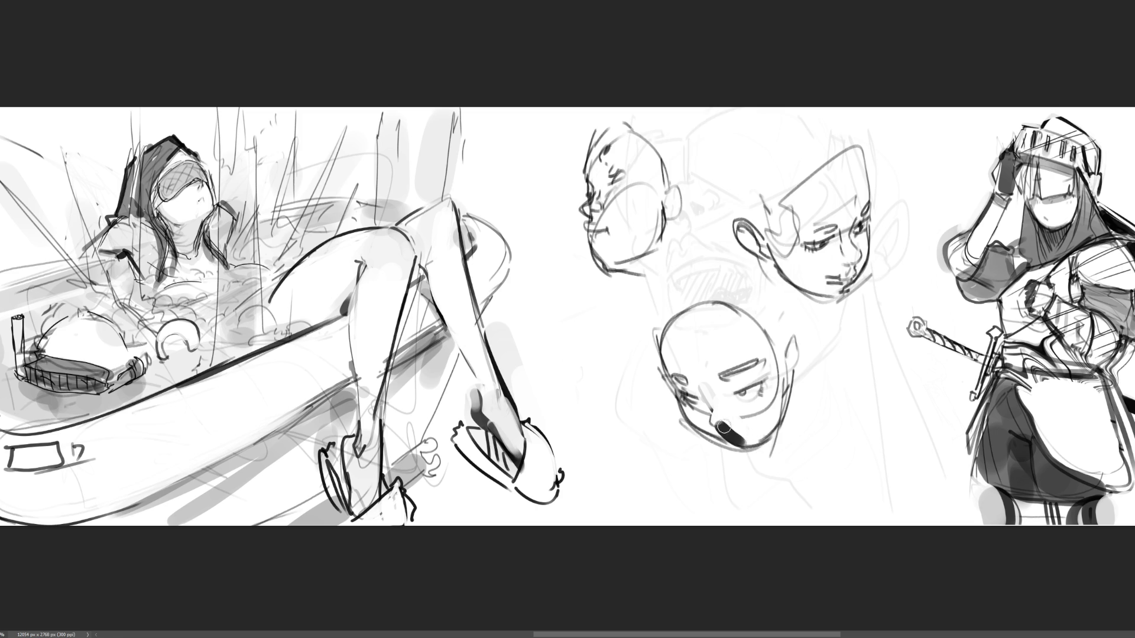
key("ctrl+z")
Shade under the bald head's eye, its jaw, ear and right side and top.
mouse_move(746, 404)
left_mouse_down()
mouse_move(761, 402)
mouse_move(733, 383)
mouse_move(693, 394)
mouse_move(712, 414)
mouse_move(708, 431)
mouse_move(712, 414)
mouse_move(748, 451)
mouse_move(706, 430)
mouse_move(763, 452)
left_mouse_up()
left_click_drag(783, 379, 788, 418)
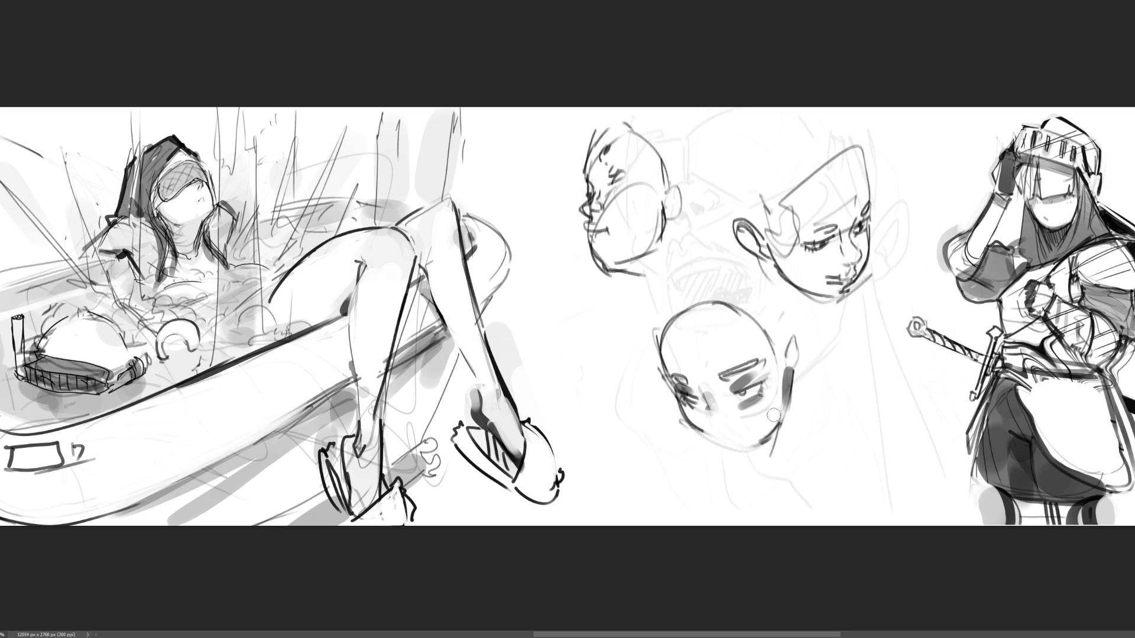
mouse_move(792, 379)
left_mouse_down()
mouse_move(793, 324)
mouse_move(795, 360)
mouse_move(796, 326)
mouse_move(806, 338)
left_mouse_up()
mouse_move(754, 300)
left_mouse_down()
mouse_move(782, 370)
mouse_move(765, 450)
left_mouse_up()
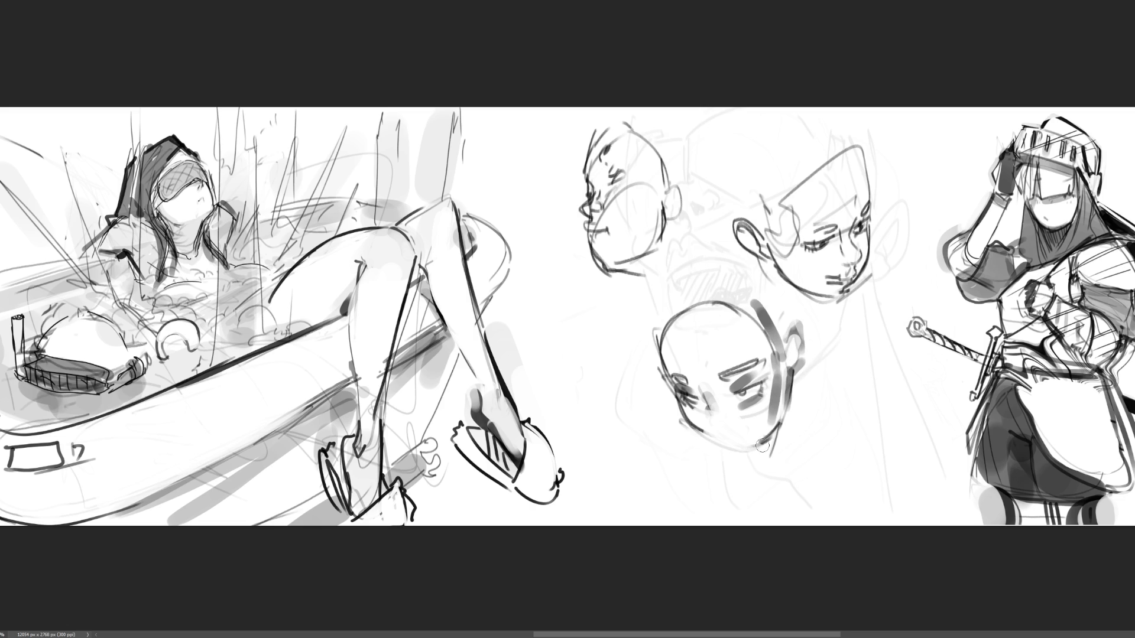
left_click_drag(665, 336, 750, 306)
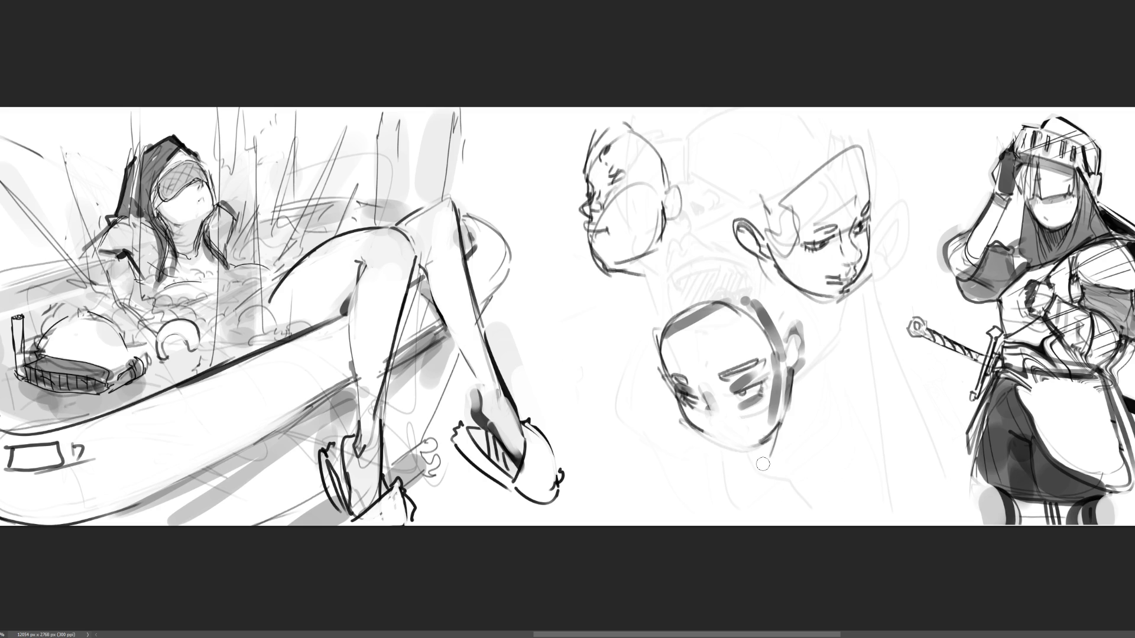
Fade all three central head sketches with an enlarged soft eraser, then shrink it back.
key("bracketright")
key("bracketright")
key("bracketright")
mouse_move(694, 272)
left_mouse_down()
mouse_move(644, 139)
mouse_move(680, 379)
mouse_move(755, 495)
mouse_move(783, 384)
mouse_move(707, 331)
mouse_move(704, 307)
left_mouse_up()
mouse_move(603, 153)
left_mouse_down()
mouse_move(751, 392)
mouse_move(765, 398)
left_mouse_up()
key("bracketleft")
key("bracketleft")
key("bracketleft")
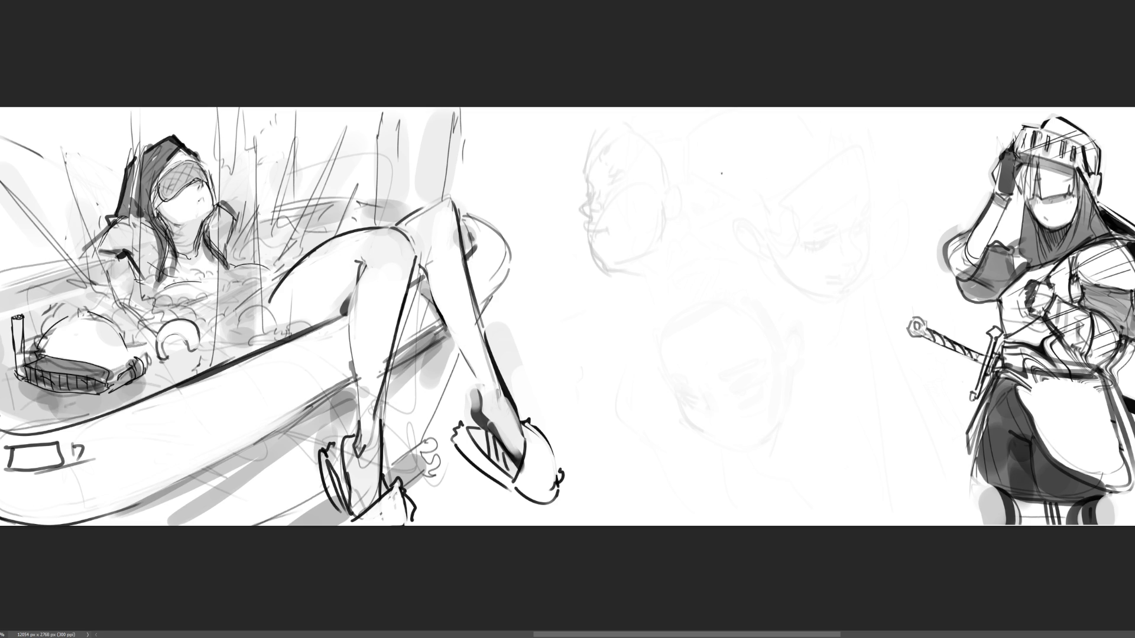
Block in a new head over the faint heads with dome, guidelines, ear, jaw, neck and eyes.
mouse_move(726, 161)
left_mouse_down()
mouse_move(736, 178)
mouse_move(825, 193)
left_mouse_up()
mouse_move(729, 127)
left_mouse_down()
mouse_move(733, 170)
mouse_move(833, 174)
mouse_move(752, 212)
mouse_move(731, 192)
mouse_move(754, 242)
left_mouse_up()
left_click_drag(732, 189, 749, 282)
left_click_drag(735, 214, 759, 307)
left_click_drag(849, 239, 764, 281)
left_click_drag(865, 187, 841, 251)
mouse_move(788, 206)
left_mouse_down()
mouse_move(821, 211)
mouse_move(799, 222)
mouse_move(823, 214)
mouse_move(743, 220)
mouse_move(788, 199)
mouse_move(822, 220)
mouse_move(782, 219)
left_mouse_up()
left_click_drag(733, 190, 746, 212)
left_click_drag(750, 210, 756, 256)
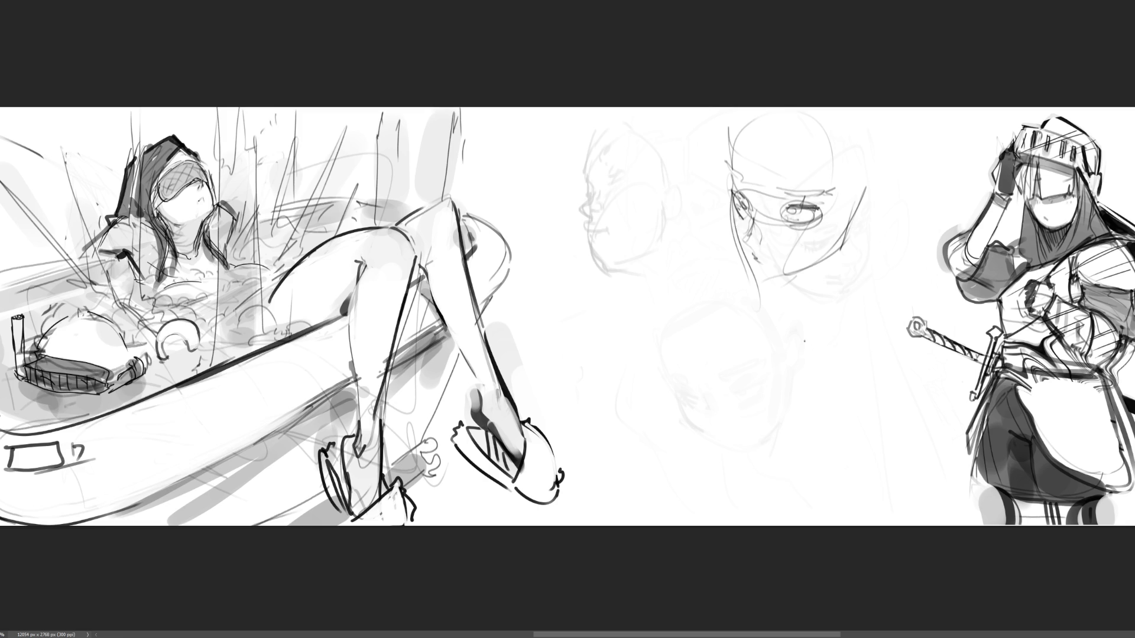
Fade the middle head's dark strokes, then add an eyelid, left cheek outline and both eyebrows.
key("e")
mouse_move(760, 126)
left_mouse_down()
mouse_move(798, 260)
mouse_move(828, 159)
left_mouse_up()
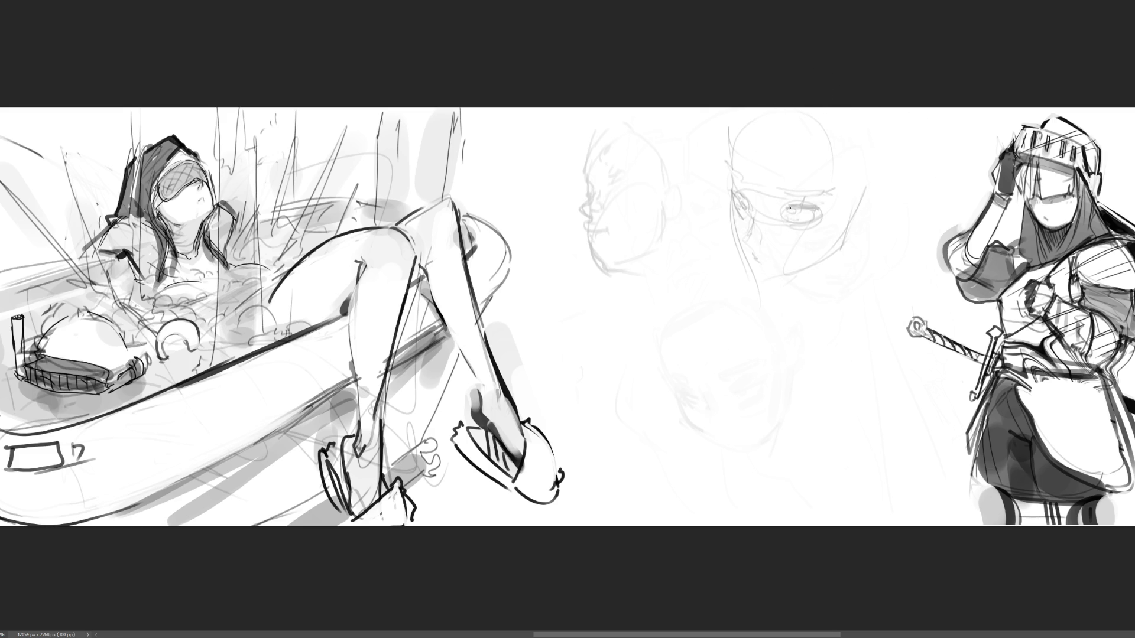
mouse_move(788, 209)
left_mouse_down()
mouse_move(821, 210)
mouse_move(800, 226)
mouse_move(804, 209)
mouse_move(746, 211)
left_mouse_up()
mouse_move(741, 195)
left_mouse_down()
mouse_move(748, 211)
mouse_move(754, 205)
left_mouse_up()
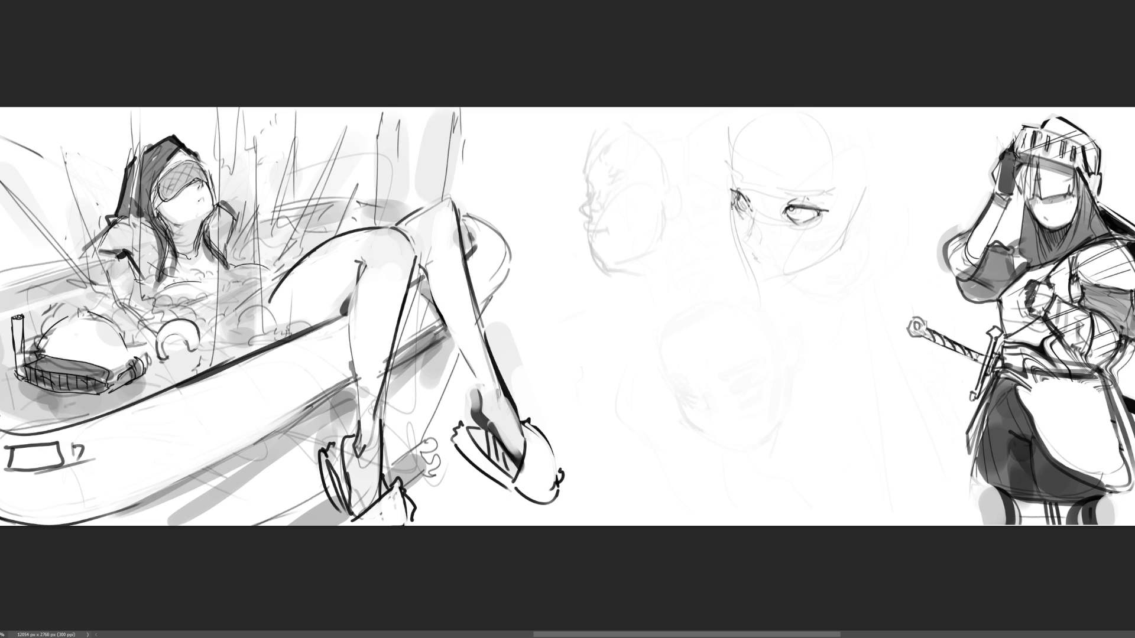
mouse_move(732, 229)
left_mouse_down()
mouse_move(761, 281)
mouse_move(804, 271)
mouse_move(842, 243)
left_mouse_up()
left_click_drag(730, 171, 807, 184)
left_click_drag(780, 190, 807, 188)
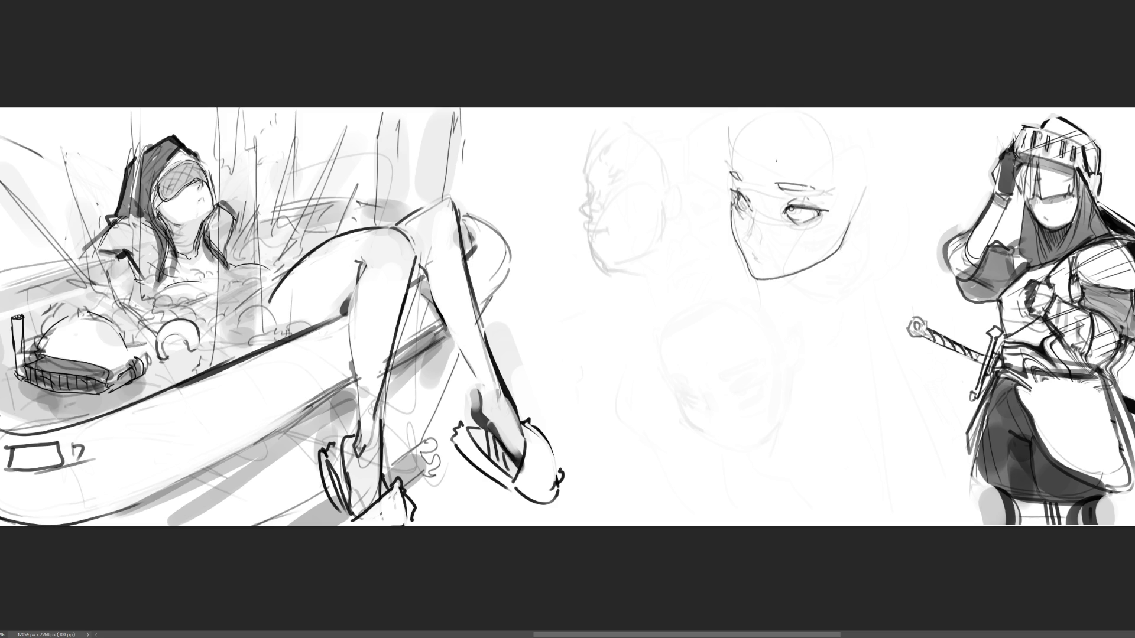
Draw the side of the nose and hatch marks around the nose and both eyes.
left_click_drag(755, 218, 747, 245)
left_click_drag(758, 207, 758, 213)
left_click_drag(761, 207, 791, 232)
left_click(794, 231)
left_click_drag(795, 228, 799, 232)
mouse_move(737, 211)
left_mouse_down()
mouse_move(742, 221)
mouse_move(750, 208)
left_mouse_up()
key("ctrl+z")
key("ctrl+z")
left_click_drag(732, 176, 743, 169)
Redraw the central face's left edge and left cheek line, and darken the chin.
mouse_move(728, 147)
left_mouse_down()
mouse_move(734, 198)
mouse_move(773, 107)
mouse_move(814, 164)
left_mouse_up()
left_click_drag(836, 202, 759, 258)
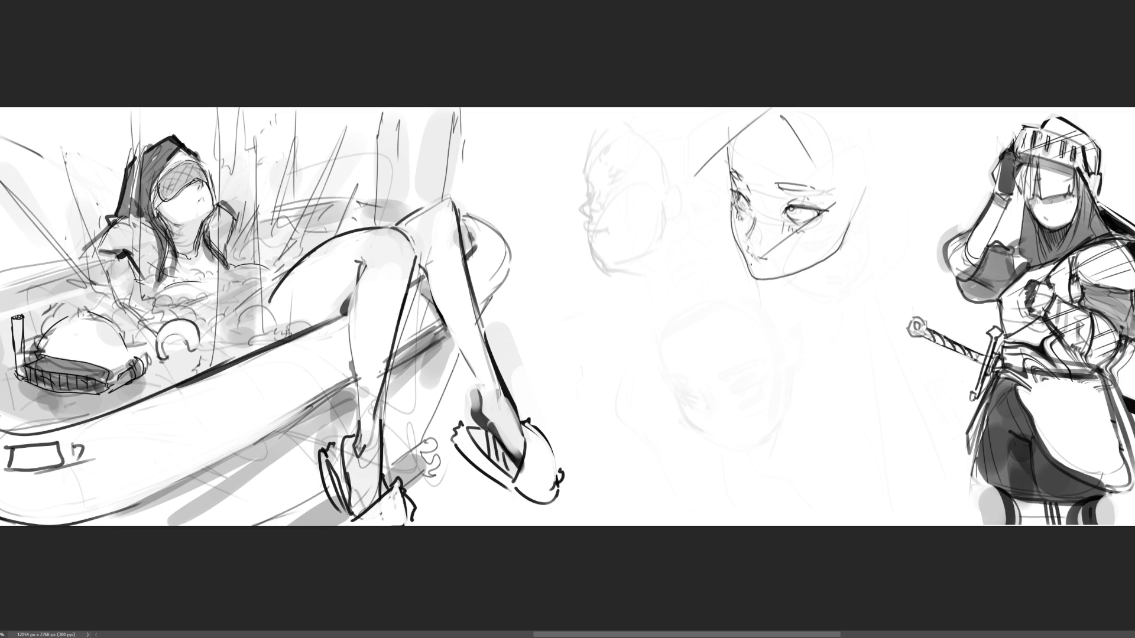
left_click_drag(727, 204, 747, 256)
key("ctrl+z")
left_click_drag(734, 193, 747, 247)
mouse_move(768, 280)
left_mouse_down()
mouse_move(789, 273)
mouse_move(762, 265)
left_mouse_up()
Detail the left eye and cheek, and outline the lower head of the left centre face.
left_click_drag(764, 225, 766, 236)
key("ctrl+z")
mouse_move(751, 186)
left_mouse_down()
mouse_move(759, 203)
mouse_move(774, 192)
left_mouse_up()
mouse_move(774, 192)
left_mouse_down()
mouse_move(758, 210)
mouse_move(755, 202)
mouse_move(784, 222)
mouse_move(773, 242)
mouse_move(782, 236)
mouse_move(741, 229)
left_mouse_up()
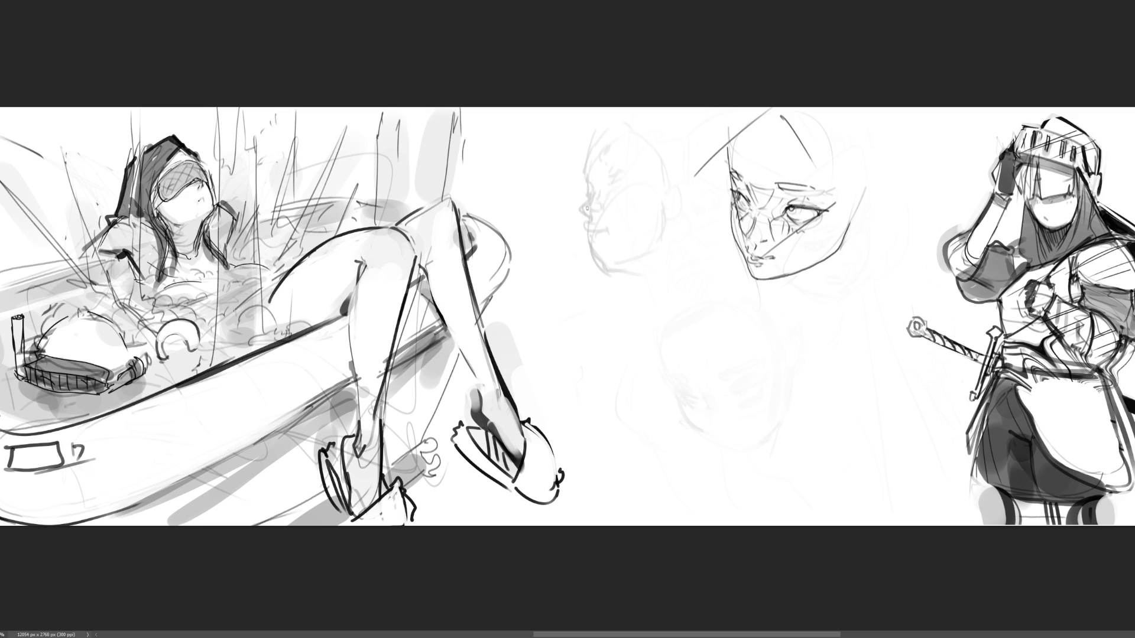
mouse_move(572, 131)
left_mouse_down()
mouse_move(583, 208)
mouse_move(645, 232)
left_mouse_up()
Ink a dark U-shaped chin with a thick mouth inside the left centre head.
mouse_move(711, 128)
left_mouse_down()
mouse_move(682, 215)
mouse_move(640, 237)
left_mouse_up()
left_click_drag(569, 182, 642, 235)
left_click_drag(723, 129, 677, 219)
mouse_move(623, 181)
left_mouse_down()
mouse_move(675, 180)
mouse_move(643, 191)
mouse_move(686, 178)
left_mouse_up()
mouse_move(634, 188)
left_mouse_down()
mouse_move(680, 186)
mouse_move(634, 233)
mouse_move(683, 213)
left_mouse_up()
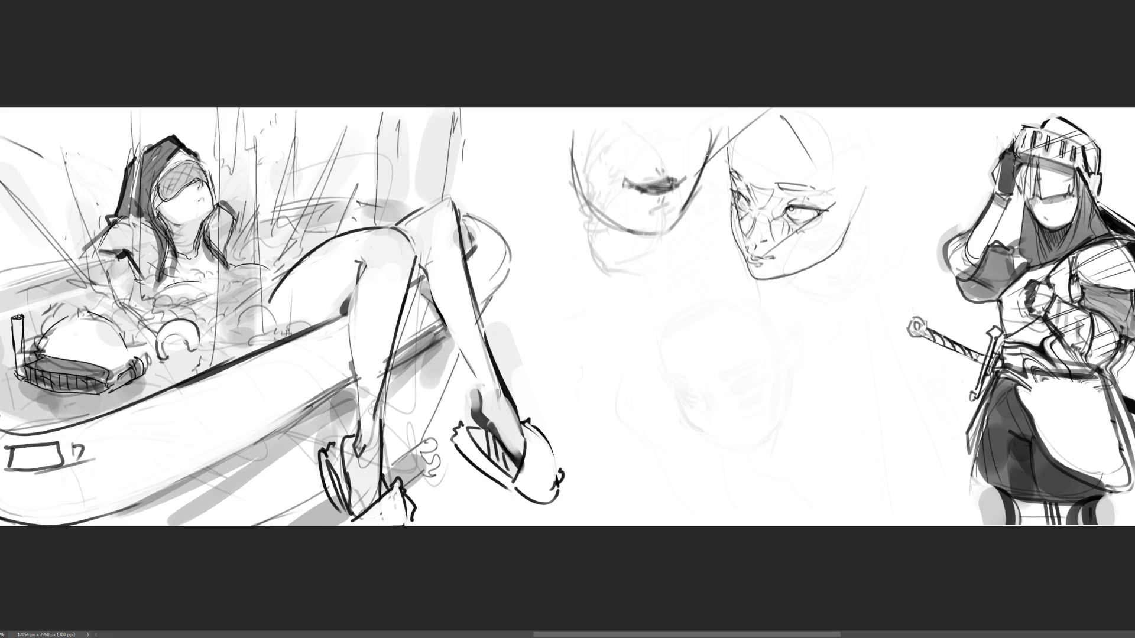
left_click_drag(636, 166, 667, 163)
key("ctrl+plus")
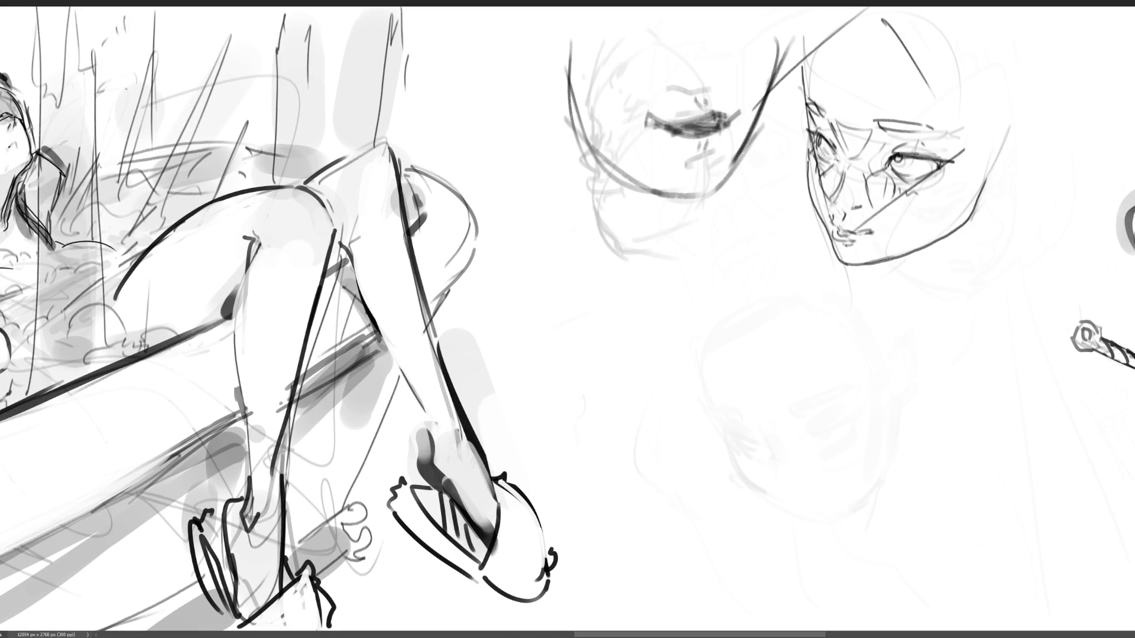
key("ctrl+minus")
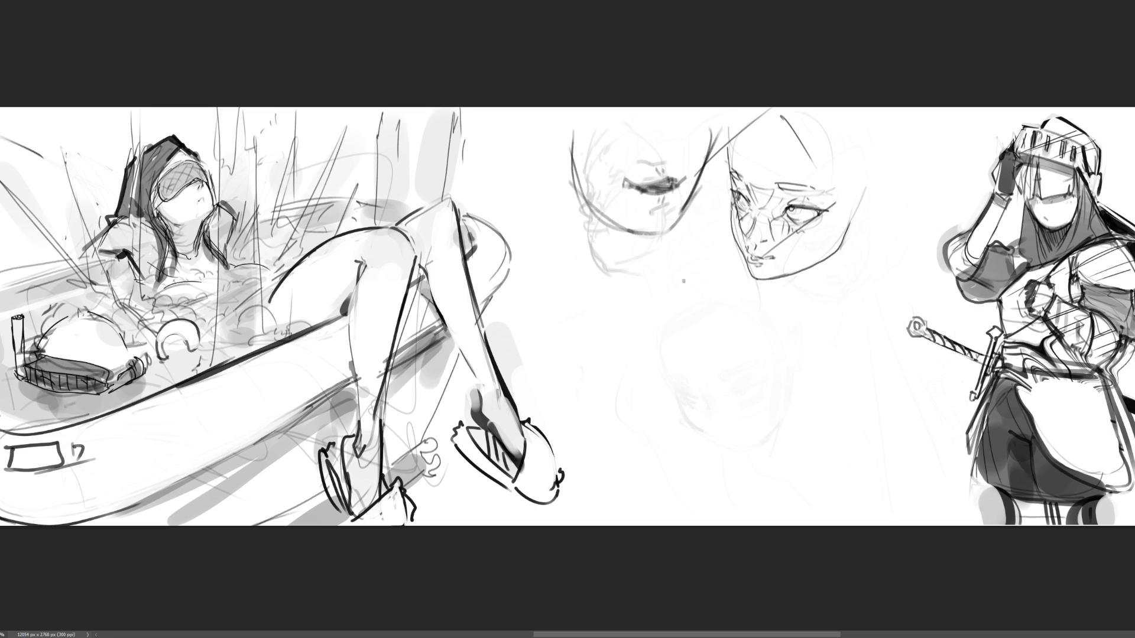
Sketch the chin sides, lower jaw, neck and left shoulder curves beneath the face.
mouse_move(638, 157)
left_mouse_down()
mouse_move(659, 157)
mouse_move(656, 123)
mouse_move(658, 135)
left_mouse_up()
mouse_move(665, 137)
left_mouse_down()
mouse_move(667, 155)
mouse_move(691, 129)
left_mouse_up()
left_click_drag(568, 205, 592, 229)
left_click_drag(660, 240, 646, 254)
mouse_move(591, 225)
left_mouse_down()
mouse_move(642, 250)
mouse_move(649, 240)
mouse_move(641, 324)
left_mouse_up()
mouse_move(559, 183)
left_mouse_down()
mouse_move(585, 284)
mouse_move(569, 268)
mouse_move(587, 303)
left_mouse_up()
left_click_drag(598, 314, 628, 323)
left_click_drag(654, 264, 658, 314)
left_click_drag(615, 342, 658, 324)
mouse_move(573, 242)
left_mouse_down()
mouse_move(509, 261)
mouse_move(635, 325)
left_mouse_up()
left_click_drag(677, 292, 715, 276)
mouse_move(582, 269)
left_mouse_down()
mouse_move(500, 235)
mouse_move(571, 272)
mouse_move(746, 263)
mouse_move(671, 269)
left_mouse_up()
Add neck, chest and body lines, then rub the central faces and torso down to faint traces.
mouse_move(678, 346)
left_mouse_down()
mouse_move(594, 401)
mouse_move(539, 347)
mouse_move(536, 392)
left_mouse_up()
mouse_move(560, 470)
left_mouse_down()
mouse_move(558, 458)
mouse_move(651, 424)
left_mouse_up()
mouse_move(675, 413)
left_mouse_down()
mouse_move(671, 402)
mouse_move(713, 421)
mouse_move(692, 521)
left_mouse_up()
left_click_drag(761, 454, 762, 433)
left_click_drag(763, 381, 803, 437)
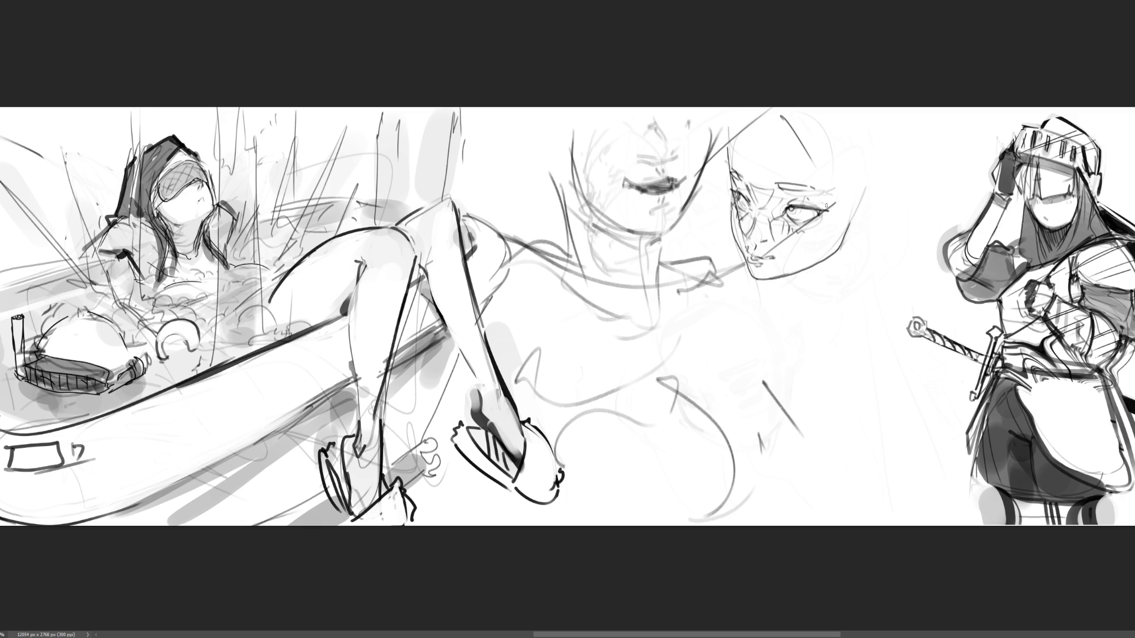
mouse_move(793, 292)
left_mouse_down()
mouse_move(591, 189)
mouse_move(550, 266)
mouse_move(698, 272)
left_mouse_up()
mouse_move(783, 422)
left_mouse_down()
mouse_move(664, 431)
mouse_move(615, 397)
mouse_move(515, 301)
mouse_move(560, 218)
mouse_move(492, 151)
mouse_move(508, 272)
mouse_move(693, 469)
mouse_move(722, 523)
left_mouse_up()
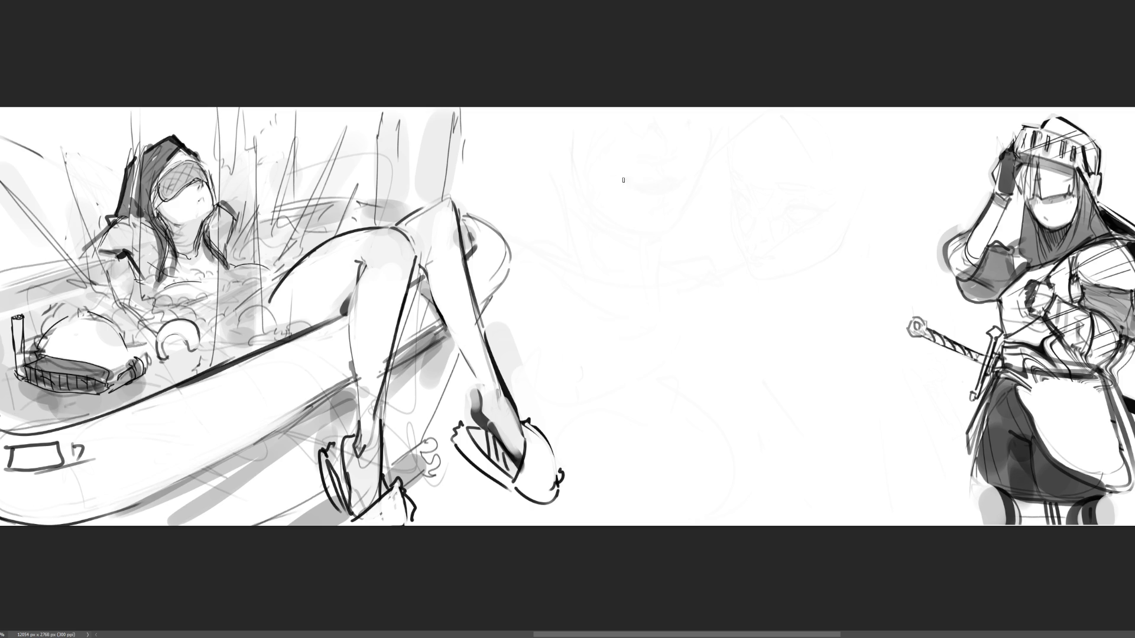
Sketch the new figure's head wearing a wide-brimmed hat with a horned crown.
mouse_move(671, 174)
left_mouse_down()
mouse_move(693, 136)
mouse_move(741, 181)
left_mouse_up()
left_click_drag(680, 143, 662, 215)
mouse_move(745, 177)
left_mouse_down()
mouse_move(753, 198)
mouse_move(784, 178)
mouse_move(763, 217)
left_mouse_up()
mouse_move(657, 194)
left_mouse_down()
mouse_move(632, 223)
mouse_move(695, 265)
left_mouse_up()
left_click_drag(773, 200, 768, 227)
mouse_move(693, 249)
left_mouse_down()
mouse_move(686, 266)
mouse_move(697, 263)
left_mouse_up()
left_click_drag(697, 262, 759, 216)
left_click_drag(756, 227, 762, 213)
mouse_move(744, 126)
left_mouse_down()
mouse_move(736, 142)
mouse_move(752, 110)
mouse_move(743, 152)
left_mouse_up()
mouse_move(746, 109)
left_mouse_down()
mouse_move(771, 122)
mouse_move(769, 140)
left_mouse_up()
mouse_move(748, 153)
left_mouse_down()
mouse_move(759, 145)
mouse_move(737, 143)
left_mouse_up()
mouse_move(660, 120)
left_mouse_down()
mouse_move(678, 149)
mouse_move(637, 172)
mouse_move(708, 127)
mouse_move(749, 158)
left_mouse_up()
mouse_move(757, 155)
left_mouse_down()
mouse_move(748, 172)
mouse_move(757, 198)
left_mouse_up()
Sweep a body line and large looping wing curves on both sides of the hat.
left_click_drag(750, 321, 788, 211)
mouse_move(793, 213)
left_mouse_down()
mouse_move(791, 260)
mouse_move(757, 326)
mouse_move(782, 259)
mouse_move(795, 275)
mouse_move(822, 277)
mouse_move(842, 241)
mouse_move(840, 254)
left_mouse_up()
left_click_drag(805, 127, 851, 190)
mouse_move(805, 128)
left_mouse_down()
mouse_move(940, 227)
mouse_move(905, 427)
left_mouse_up()
mouse_move(783, 237)
left_mouse_down()
mouse_move(840, 492)
mouse_move(905, 201)
mouse_move(860, 490)
mouse_move(612, 233)
mouse_move(583, 258)
mouse_move(625, 287)
left_mouse_up()
mouse_move(589, 202)
left_mouse_down()
mouse_move(550, 159)
mouse_move(598, 124)
left_mouse_up()
mouse_move(598, 124)
left_mouse_down()
mouse_move(507, 188)
mouse_move(561, 140)
mouse_move(512, 200)
mouse_move(506, 331)
mouse_move(520, 407)
left_mouse_up()
left_click_drag(532, 235, 523, 381)
Add torso, lower-body and leg contours, then lighten the upper part of the sketch.
mouse_move(689, 269)
left_mouse_down()
mouse_move(690, 301)
mouse_move(709, 311)
left_mouse_up()
mouse_move(778, 179)
left_mouse_down()
mouse_move(798, 281)
mouse_move(756, 345)
left_mouse_up()
mouse_move(624, 226)
left_mouse_down()
mouse_move(642, 333)
mouse_move(678, 375)
mouse_move(650, 362)
mouse_move(721, 355)
left_mouse_up()
mouse_move(643, 280)
left_mouse_down()
mouse_move(752, 303)
mouse_move(779, 354)
left_mouse_up()
mouse_move(698, 395)
left_mouse_down()
mouse_move(684, 433)
mouse_move(754, 351)
mouse_move(770, 307)
mouse_move(681, 475)
left_mouse_up()
mouse_move(748, 386)
left_mouse_down()
mouse_move(789, 349)
mouse_move(794, 497)
left_mouse_up()
left_click_drag(642, 302, 624, 455)
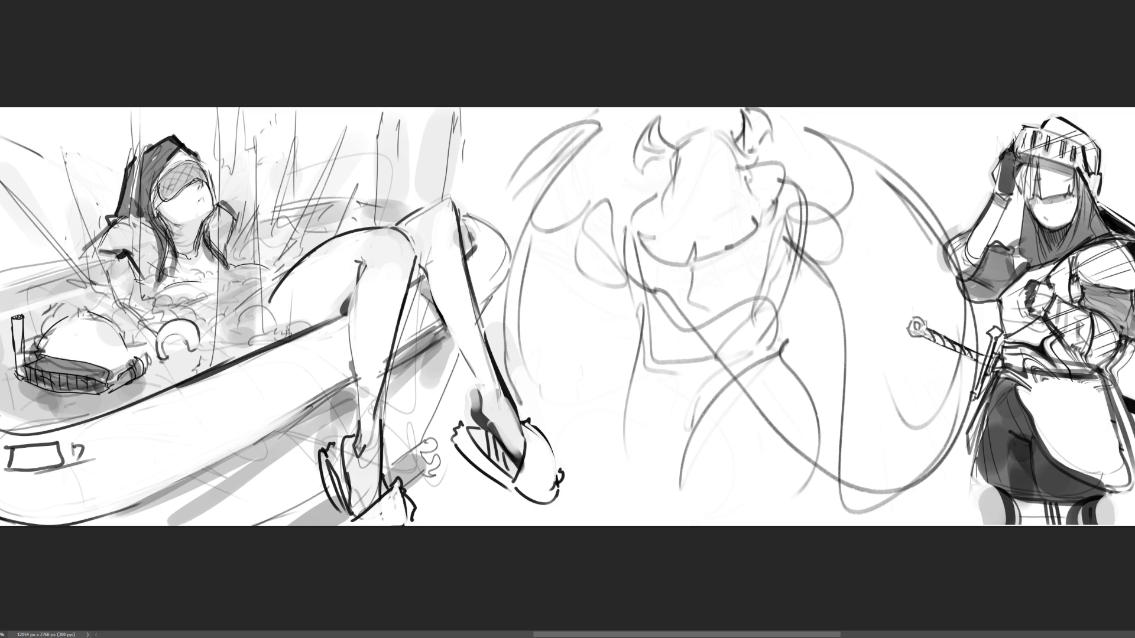
mouse_move(562, 147)
left_mouse_down()
mouse_move(792, 178)
mouse_move(660, 296)
mouse_move(904, 320)
mouse_move(1070, 490)
left_mouse_up()
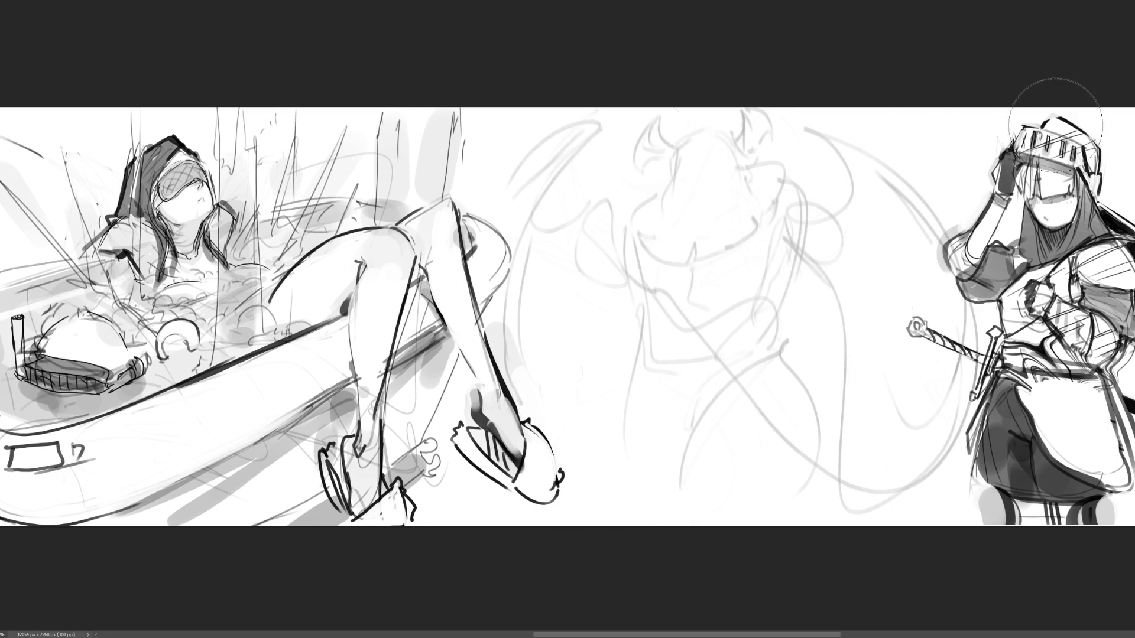
Fade the rough central sketch and draw a new head outline with jaw, cheek and horns.
left_click_drag(815, 195, 810, 266)
left_click_drag(639, 248, 945, 496)
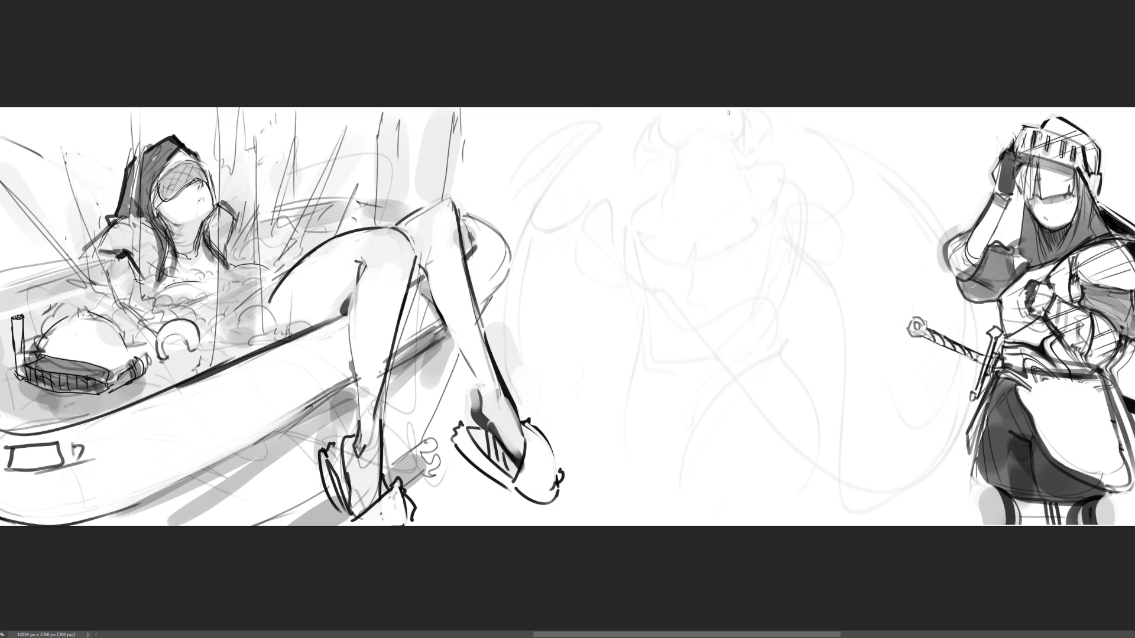
mouse_move(680, 141)
left_mouse_down()
mouse_move(681, 184)
mouse_move(714, 114)
mouse_move(776, 204)
mouse_move(683, 206)
mouse_move(747, 211)
left_mouse_up()
left_click_drag(770, 164, 776, 202)
mouse_move(768, 127)
left_mouse_down()
mouse_move(782, 143)
mouse_move(775, 206)
left_mouse_up()
left_click_drag(658, 113, 639, 155)
left_click_drag(660, 146, 673, 156)
mouse_move(772, 102)
left_mouse_down()
mouse_move(780, 131)
mouse_move(800, 132)
left_mouse_up()
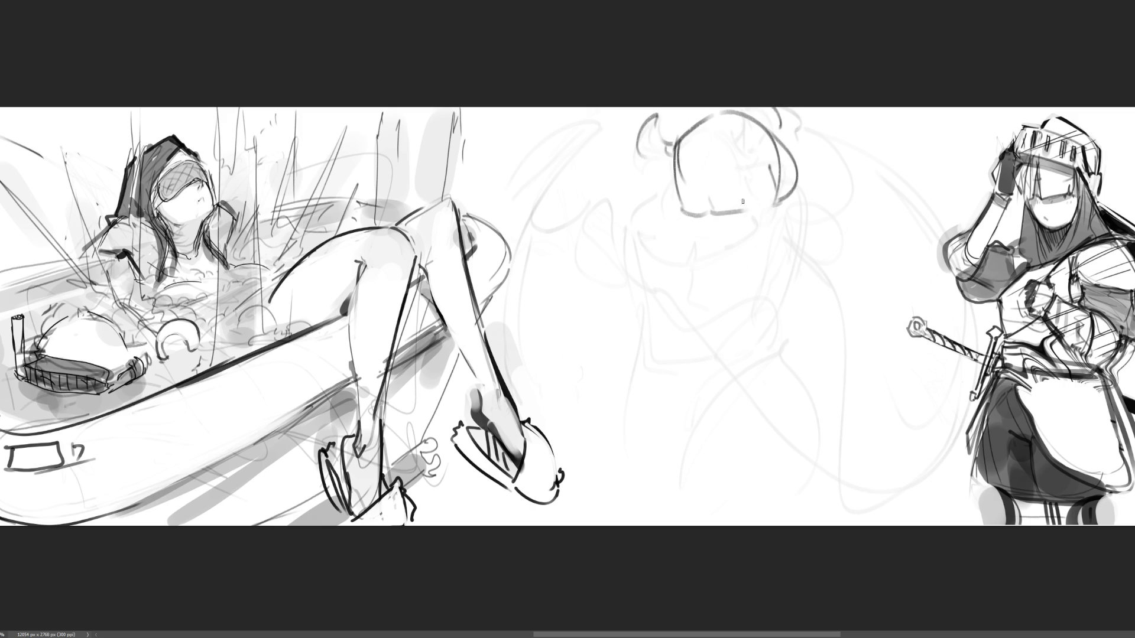
Shape the face with mouth, brow stroke, chin loop, side curl and jaw lines.
mouse_move(701, 223)
left_mouse_down()
mouse_move(795, 219)
mouse_move(746, 254)
left_mouse_up()
left_click_drag(707, 214, 731, 211)
left_click_drag(765, 167, 772, 183)
left_click_drag(718, 232, 733, 251)
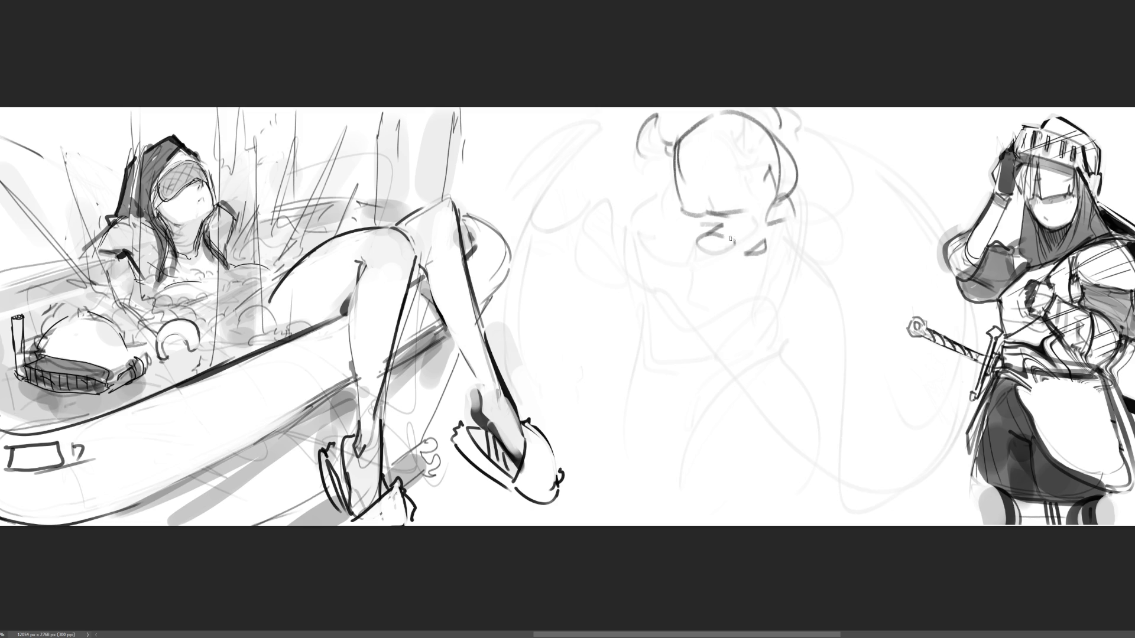
left_click_drag(788, 220, 776, 240)
mouse_move(679, 233)
left_mouse_down()
mouse_move(729, 262)
mouse_move(798, 237)
left_mouse_up()
left_click_drag(795, 186, 794, 220)
left_click_drag(674, 185, 664, 230)
Add wavy hair strands on both sides and a small hand below the chin.
left_click_drag(674, 143, 680, 263)
left_click_drag(685, 205, 682, 267)
mouse_move(666, 137)
left_mouse_down()
mouse_move(621, 256)
mouse_move(671, 268)
left_mouse_up()
mouse_move(796, 177)
left_mouse_down()
mouse_move(835, 233)
mouse_move(817, 259)
mouse_move(851, 210)
mouse_move(810, 257)
left_mouse_up()
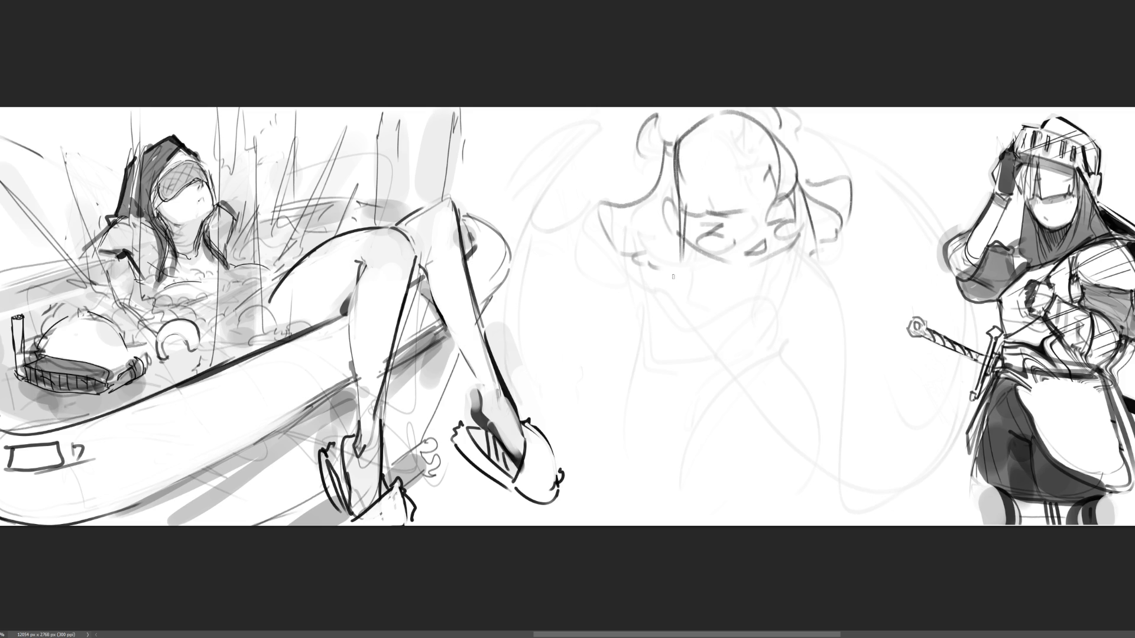
mouse_move(672, 273)
left_mouse_down()
mouse_move(674, 285)
mouse_move(690, 265)
mouse_move(698, 302)
mouse_move(681, 313)
mouse_move(692, 320)
mouse_move(663, 312)
mouse_move(673, 314)
mouse_move(633, 278)
mouse_move(680, 278)
mouse_move(634, 263)
mouse_move(696, 291)
mouse_move(718, 270)
left_mouse_up()
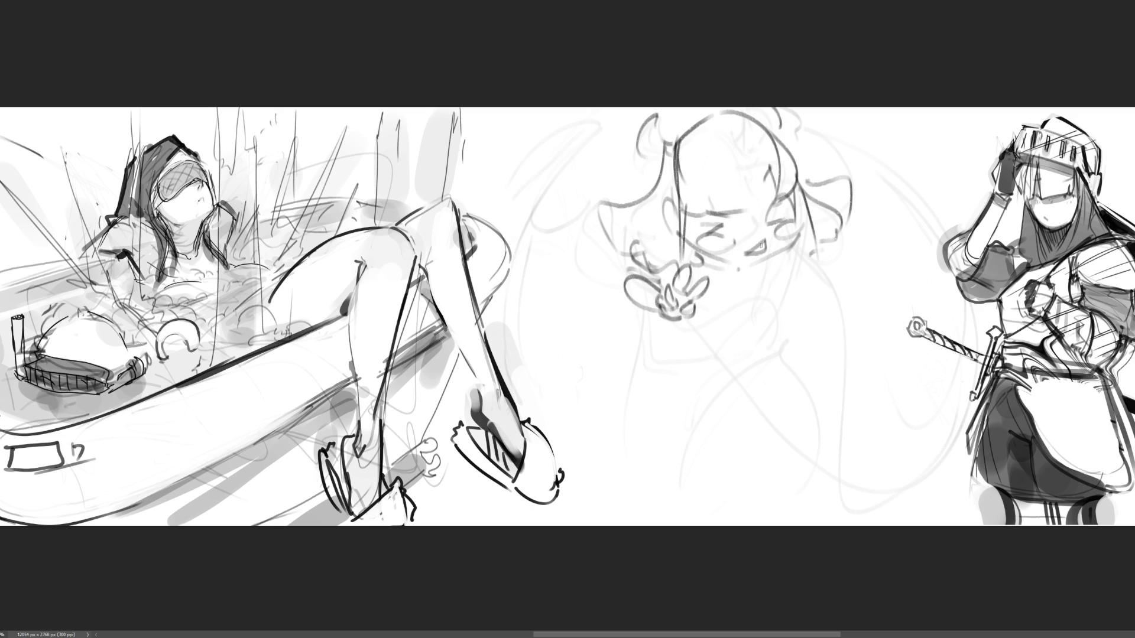
key("ctrl+z")
Add a chin stroke, finger strokes, a small chest heart and the torso outline.
left_click_drag(715, 256, 747, 266)
mouse_move(708, 301)
left_mouse_down()
mouse_move(699, 314)
mouse_move(708, 323)
mouse_move(791, 300)
left_mouse_up()
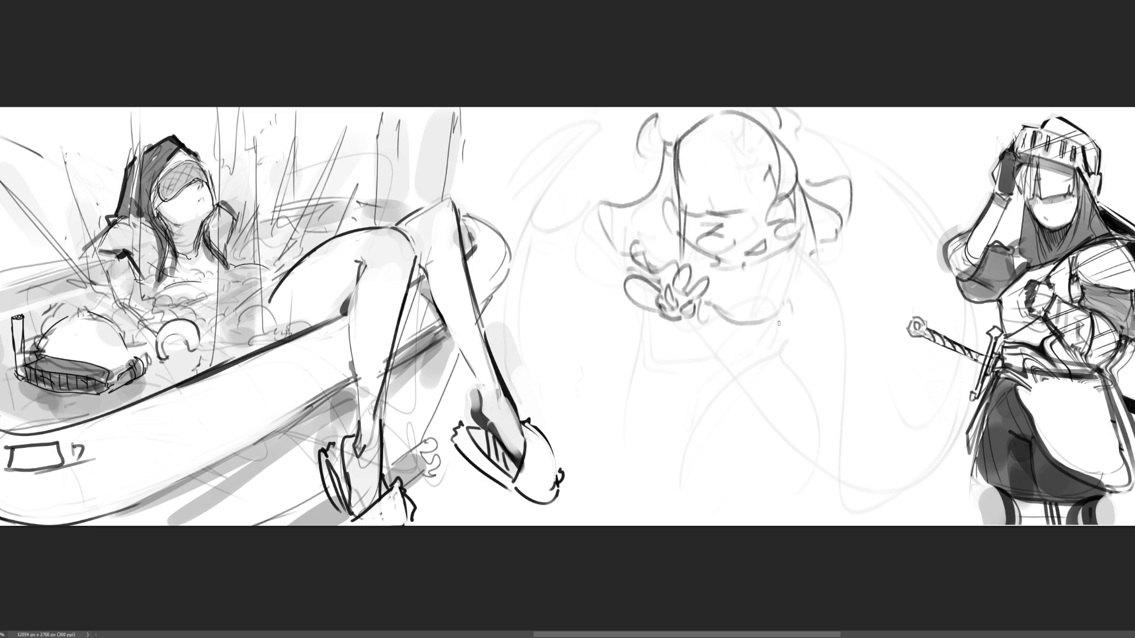
mouse_move(758, 339)
left_mouse_down()
mouse_move(756, 360)
mouse_move(760, 332)
left_mouse_up()
left_click_drag(694, 320, 719, 343)
mouse_move(790, 328)
left_mouse_down()
mouse_move(736, 372)
mouse_move(774, 360)
left_mouse_up()
left_click_drag(695, 332, 674, 421)
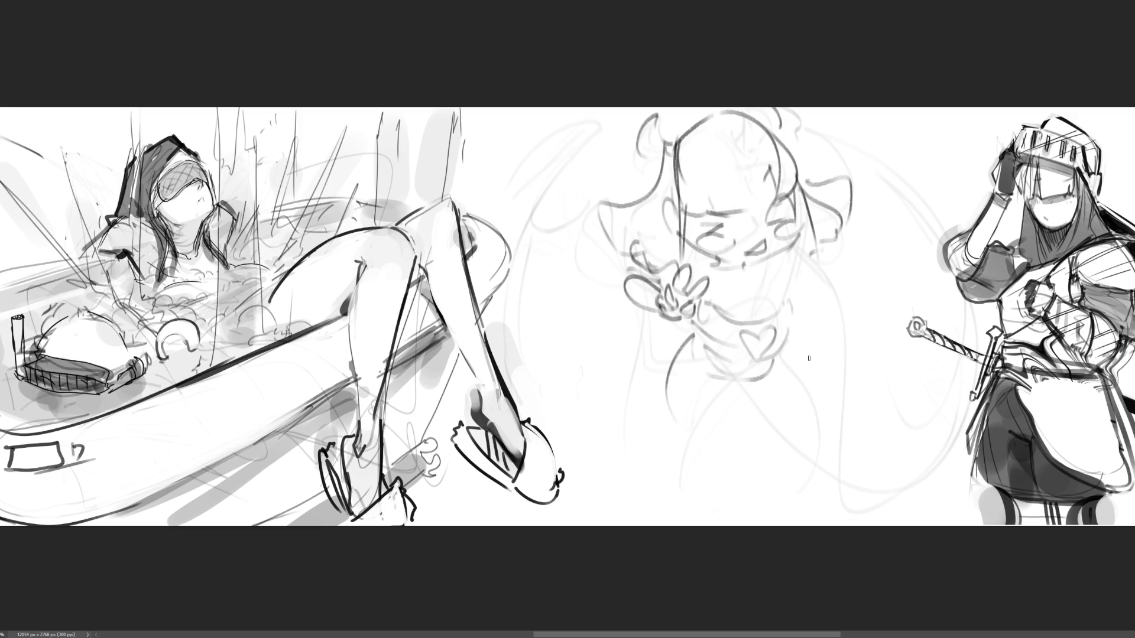
Sketch the belly, hip curves and legs reaching toward the lower right.
mouse_move(689, 417)
left_mouse_down()
mouse_move(769, 449)
mouse_move(739, 467)
mouse_move(691, 445)
mouse_move(691, 491)
mouse_move(750, 469)
left_mouse_up()
left_click_drag(786, 347, 782, 416)
left_click_drag(780, 372, 775, 385)
left_click_drag(767, 426, 812, 440)
left_click_drag(789, 349, 897, 482)
left_click_drag(816, 438, 908, 486)
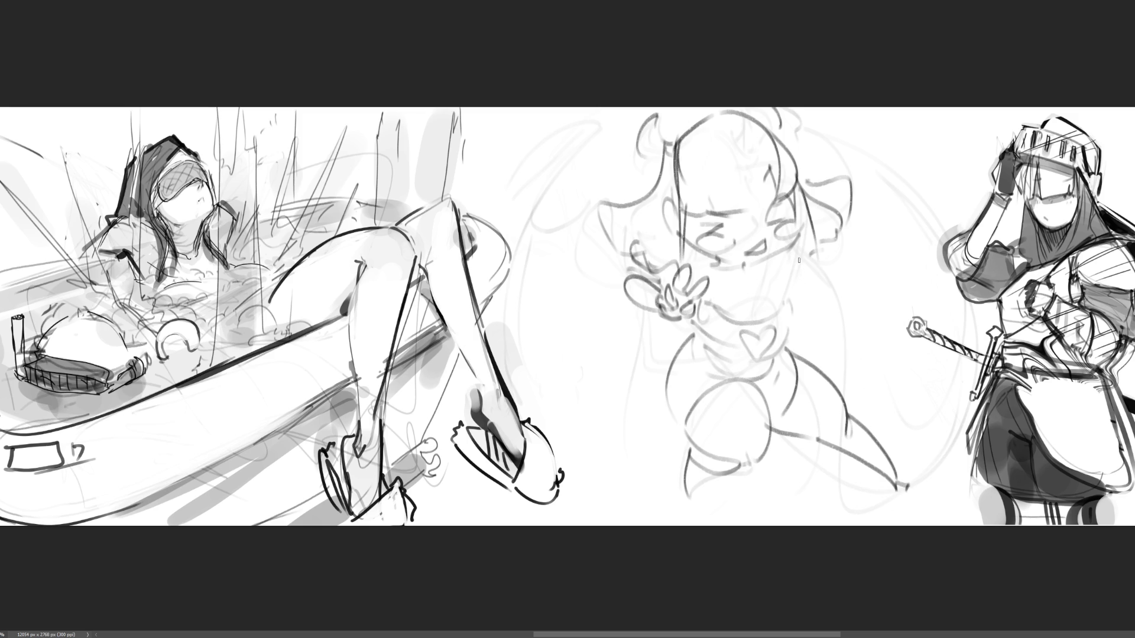
Draw the second hand by the cheek with feather strokes above it.
mouse_move(800, 249)
left_mouse_down()
mouse_move(805, 290)
mouse_move(821, 283)
mouse_move(810, 293)
mouse_move(831, 291)
mouse_move(828, 306)
left_mouse_up()
mouse_move(826, 302)
left_mouse_down()
mouse_move(809, 310)
mouse_move(829, 309)
mouse_move(810, 309)
mouse_move(869, 267)
mouse_move(840, 300)
left_mouse_up()
left_click_drag(846, 257, 876, 214)
left_click_drag(851, 260, 881, 246)
Draw the left and right bat wings, then touch up the face and left-hand fingers.
mouse_move(681, 324)
left_mouse_down()
mouse_move(622, 322)
mouse_move(592, 226)
left_mouse_up()
mouse_move(593, 225)
left_mouse_down()
mouse_move(532, 299)
mouse_move(612, 428)
left_mouse_up()
mouse_move(585, 354)
left_mouse_down()
mouse_move(612, 420)
mouse_move(559, 360)
mouse_move(609, 423)
left_mouse_up()
key("ctrl+z")
mouse_move(601, 373)
left_mouse_down()
mouse_move(610, 417)
mouse_move(668, 329)
mouse_move(689, 329)
left_mouse_up()
mouse_move(792, 325)
left_mouse_down()
mouse_move(881, 235)
mouse_move(943, 363)
mouse_move(820, 334)
mouse_move(915, 442)
left_mouse_up()
left_click_drag(937, 288, 950, 357)
left_click_drag(870, 197, 865, 213)
left_click_drag(583, 213, 590, 230)
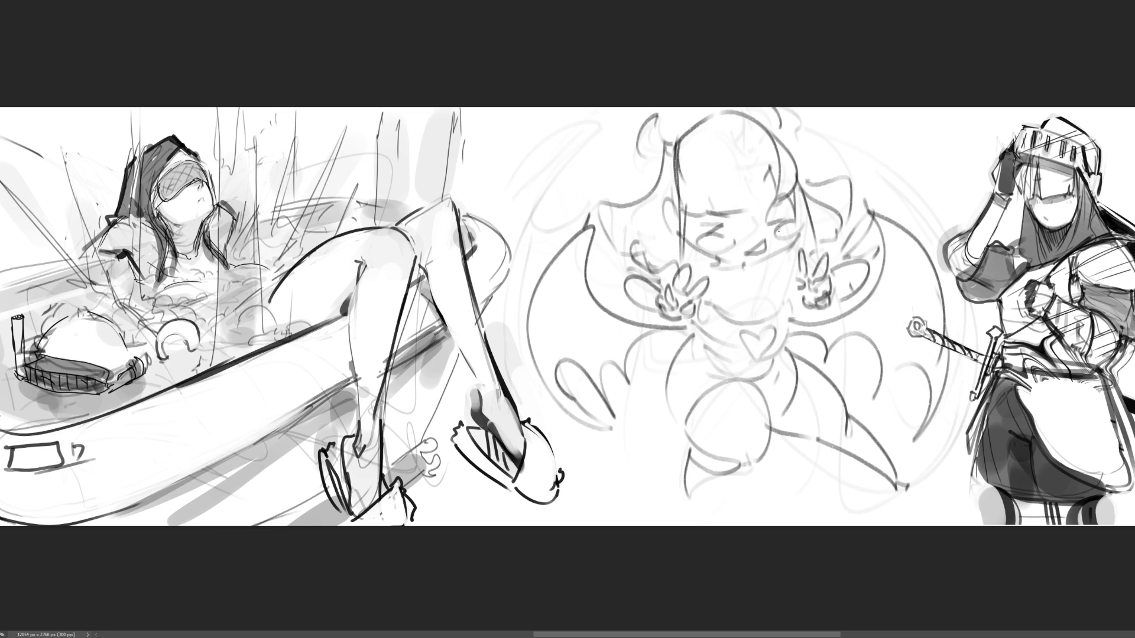
mouse_move(702, 288)
left_mouse_down()
mouse_move(734, 296)
mouse_move(754, 349)
mouse_move(758, 301)
mouse_move(781, 301)
mouse_move(714, 277)
mouse_move(785, 257)
left_mouse_up()
key("ctrl+z")
left_click_drag(708, 255, 689, 267)
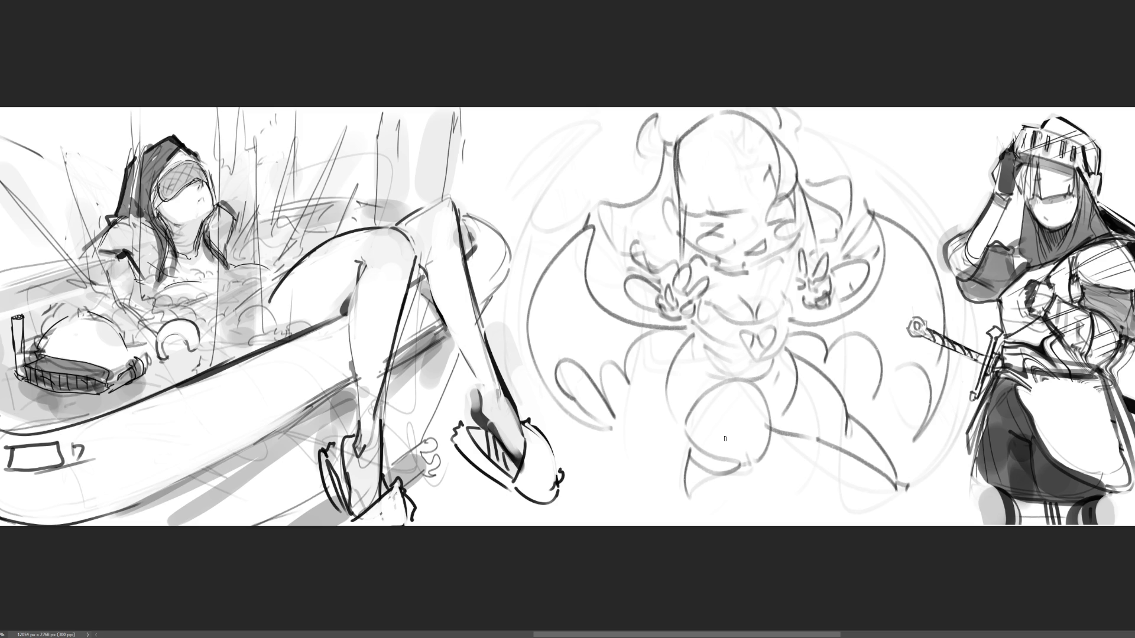
Draw a hatched shadow ellipse under the figure and begin stretching the sketch in Free Transform.
mouse_move(678, 472)
left_mouse_down()
mouse_move(586, 499)
mouse_move(887, 510)
mouse_move(957, 470)
mouse_move(647, 504)
mouse_move(669, 509)
left_mouse_up()
left_click_drag(724, 486, 715, 503)
left_click_drag(767, 472, 754, 496)
mouse_move(802, 475)
left_mouse_down()
mouse_move(789, 495)
mouse_move(823, 493)
left_mouse_up()
left_click_drag(907, 477, 894, 493)
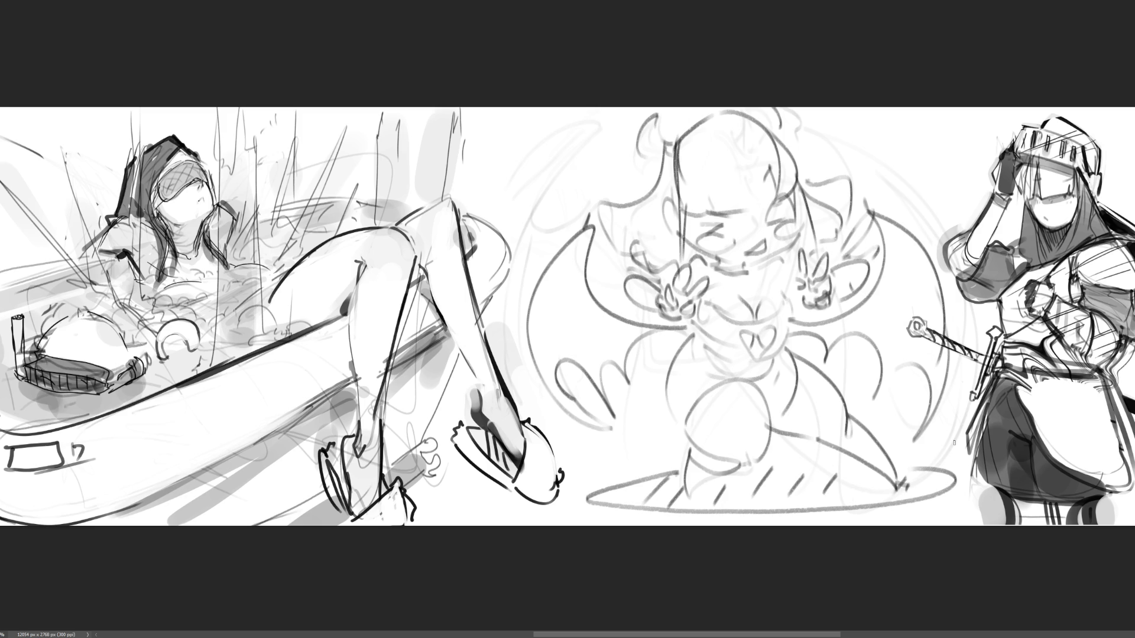
key("ctrl+t")
left_click_drag(979, 109, 1010, 110)
Skew the sketch's top, left and right edges, flip it horizontally, and commit the transform.
left_click_drag(755, 108, 771, 108)
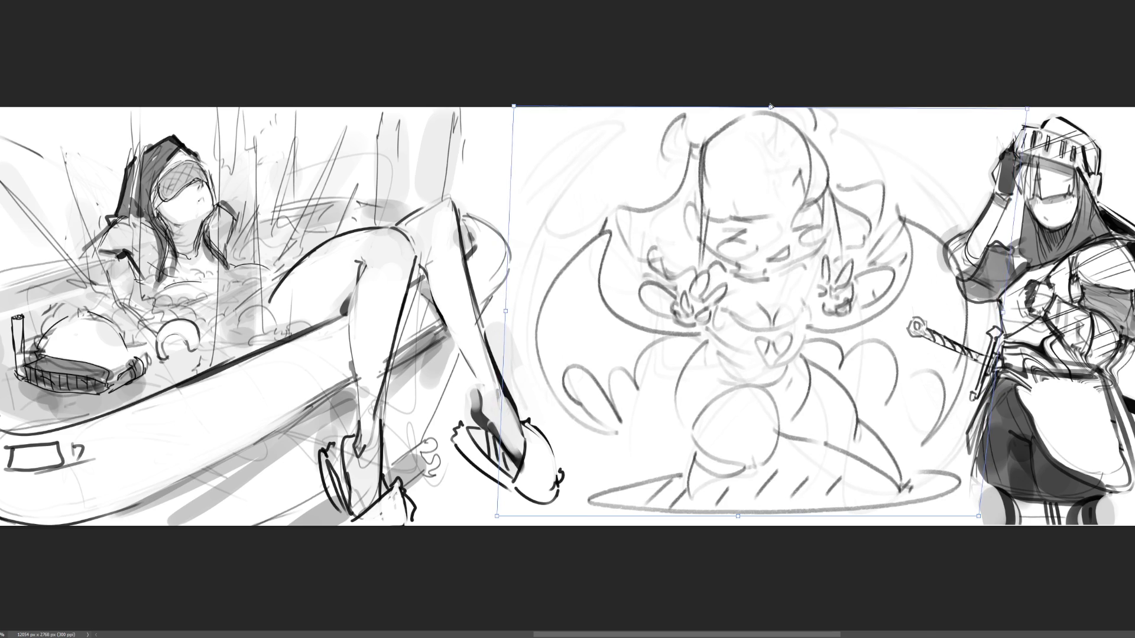
left_click_drag(507, 306, 498, 296)
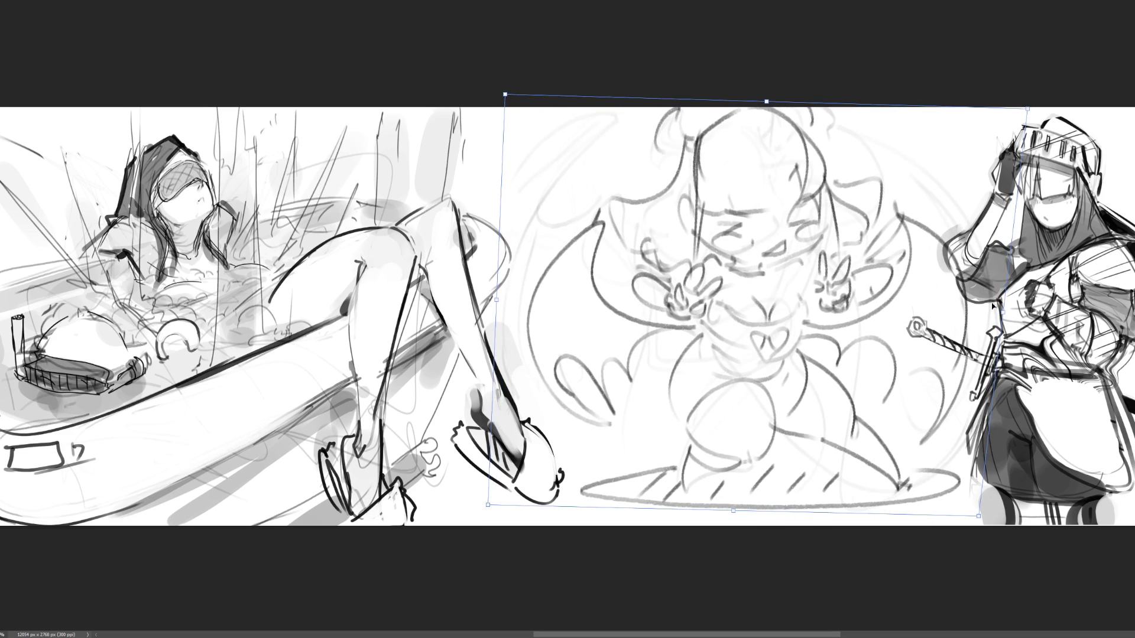
left_click_drag(1005, 318, 988, 326)
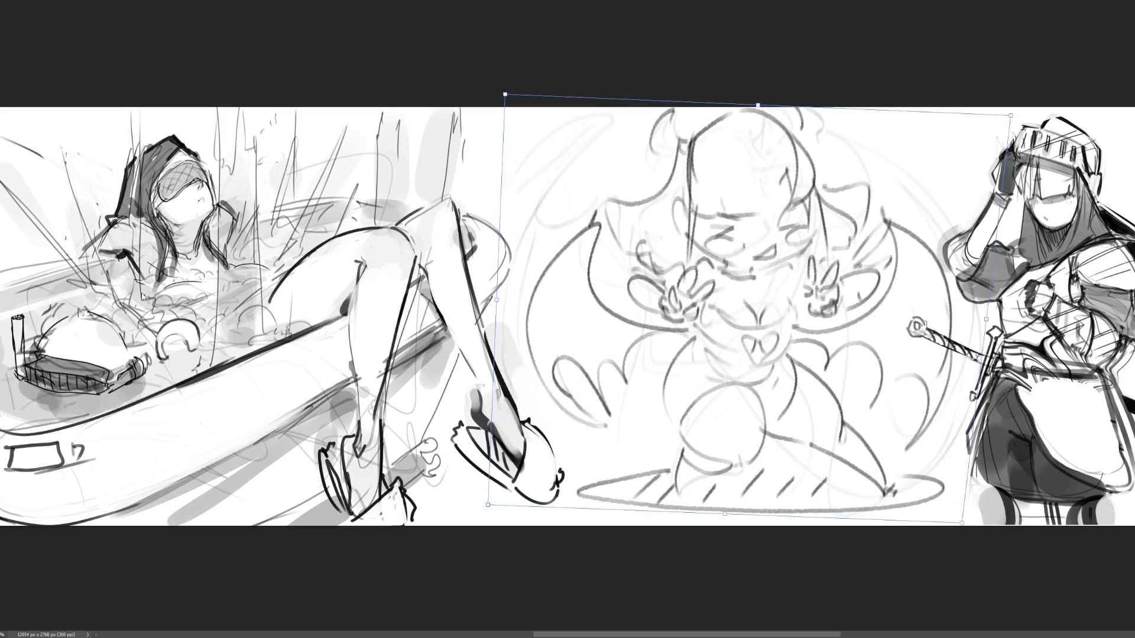
key("h")
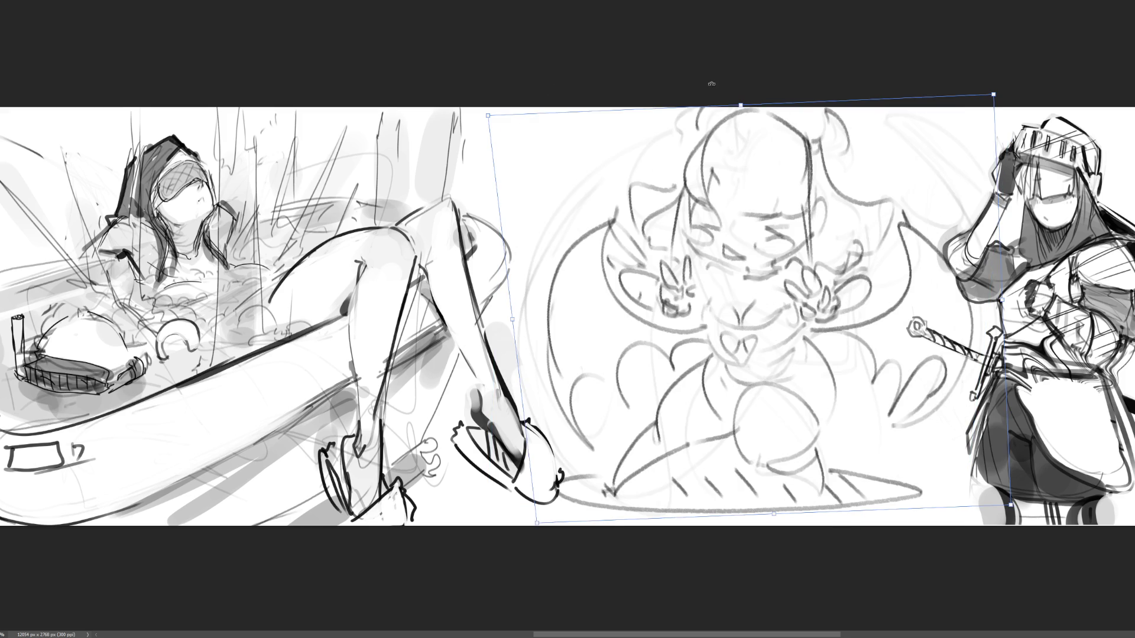
left_click_drag(743, 110, 738, 107)
key("Return")
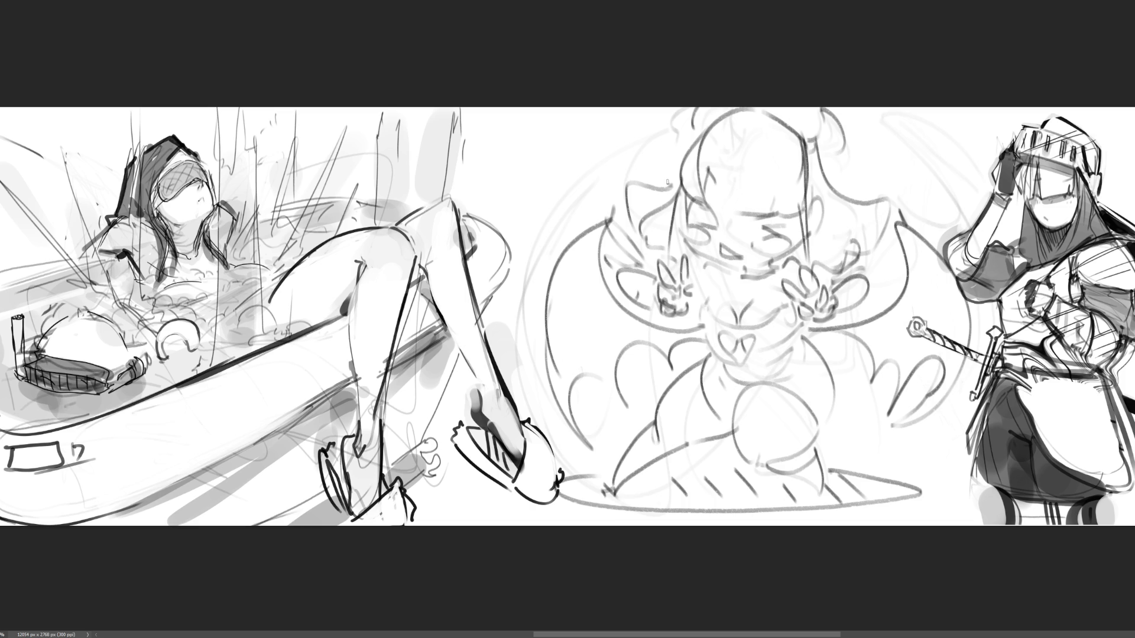
Ink the closed eyes, the left side of the head, brows and a right-side bang.
mouse_move(779, 221)
left_mouse_down()
mouse_move(758, 227)
mouse_move(779, 229)
left_mouse_up()
mouse_move(705, 204)
left_mouse_down()
mouse_move(699, 222)
mouse_move(720, 231)
mouse_move(682, 211)
left_mouse_up()
key("ctrl+z")
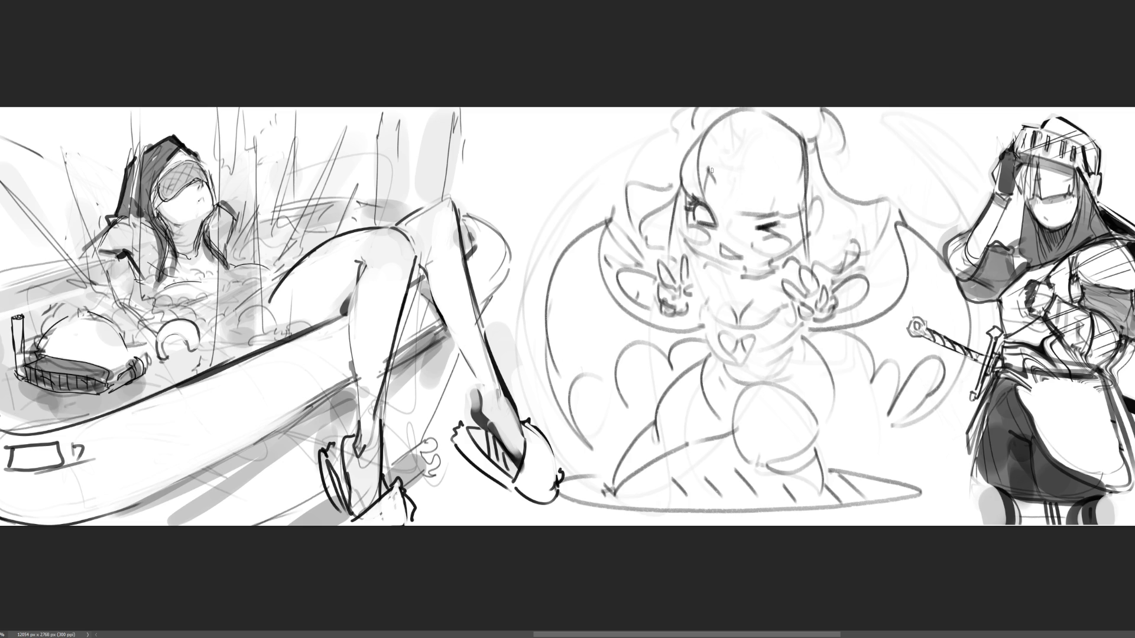
mouse_move(705, 131)
left_mouse_down()
mouse_move(675, 188)
mouse_move(694, 196)
left_mouse_up()
left_click_drag(700, 198, 794, 209)
left_click_drag(798, 204, 810, 206)
Trace the top of the head and long hair strands, then draw upraised right-hand fingers.
mouse_move(690, 140)
left_mouse_down()
mouse_move(732, 108)
mouse_move(803, 204)
left_mouse_up()
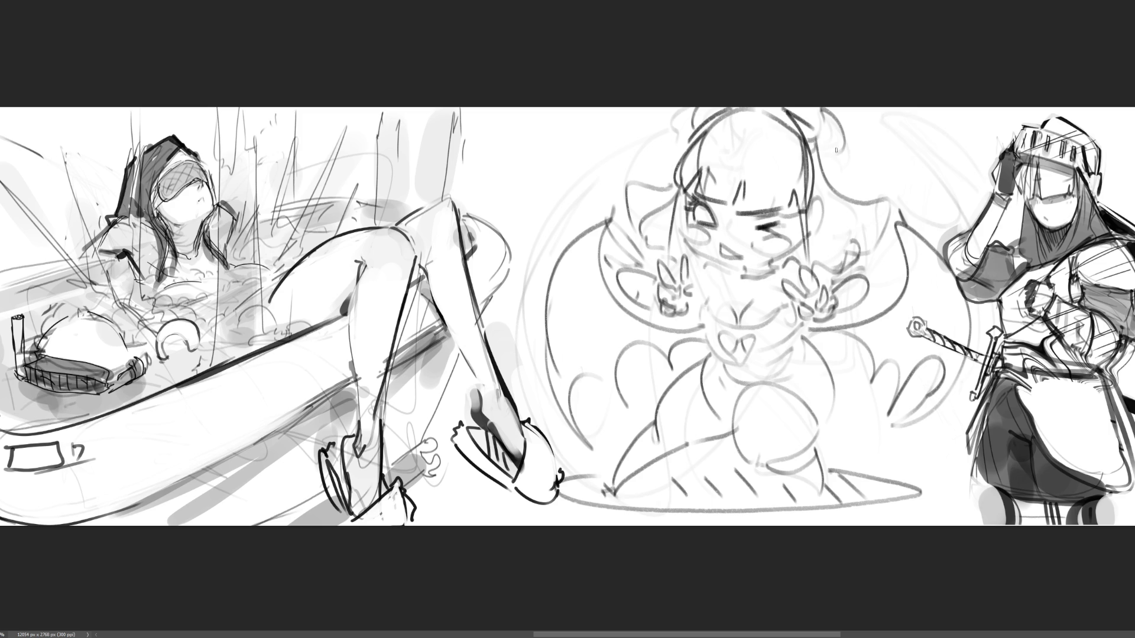
mouse_move(819, 131)
left_mouse_down()
mouse_move(887, 180)
mouse_move(908, 219)
left_mouse_up()
mouse_move(671, 168)
left_mouse_down()
mouse_move(636, 219)
mouse_move(687, 232)
mouse_move(737, 273)
mouse_move(800, 245)
mouse_move(760, 272)
mouse_move(775, 276)
left_mouse_up()
key("ctrl+z")
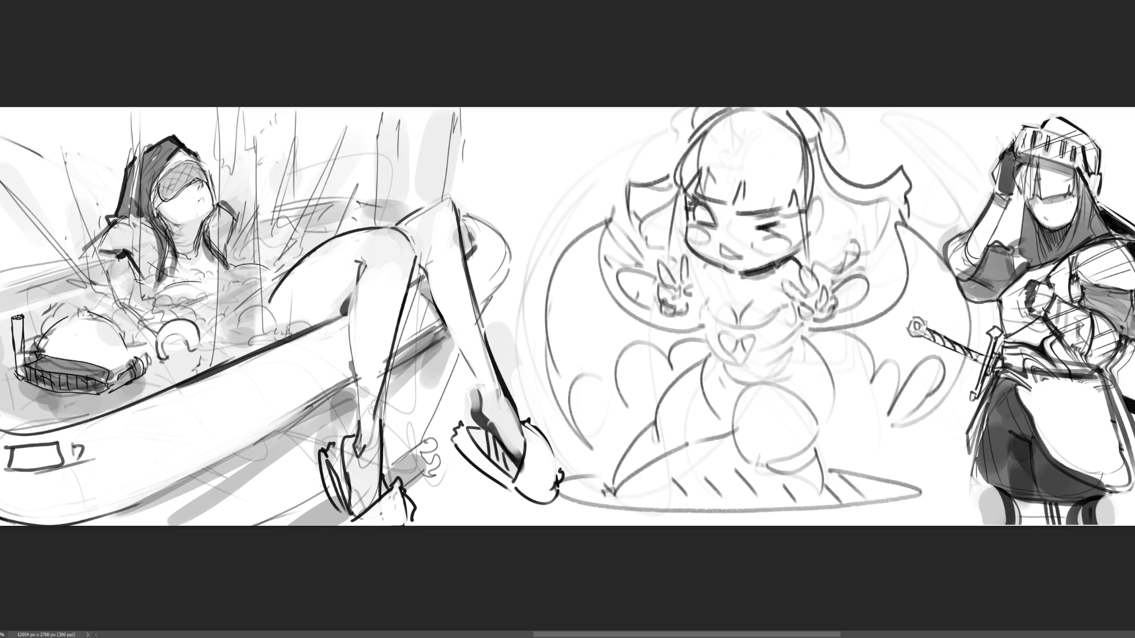
mouse_move(825, 279)
left_mouse_down()
mouse_move(840, 247)
mouse_move(818, 253)
mouse_move(820, 295)
mouse_move(837, 281)
mouse_move(798, 302)
mouse_move(790, 324)
mouse_move(800, 326)
mouse_move(763, 362)
left_mouse_up()
Ink the petal collar across the chest, the left raised hand lines and the chin.
mouse_move(762, 329)
left_mouse_down()
mouse_move(779, 353)
mouse_move(767, 333)
mouse_move(789, 343)
left_mouse_up()
left_click_drag(783, 322, 795, 333)
mouse_move(783, 310)
left_mouse_down()
mouse_move(801, 332)
mouse_move(805, 308)
left_mouse_up()
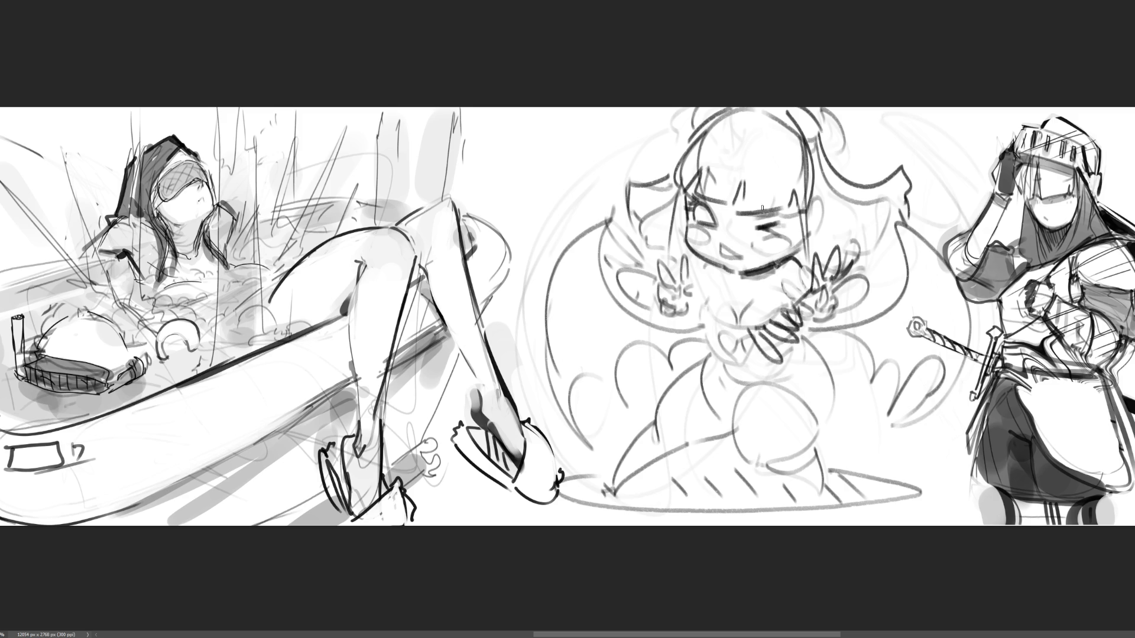
mouse_move(732, 326)
left_mouse_down()
mouse_move(698, 350)
mouse_move(683, 318)
mouse_move(701, 300)
left_mouse_up()
mouse_move(616, 228)
left_mouse_down()
mouse_move(641, 263)
mouse_move(613, 252)
left_mouse_up()
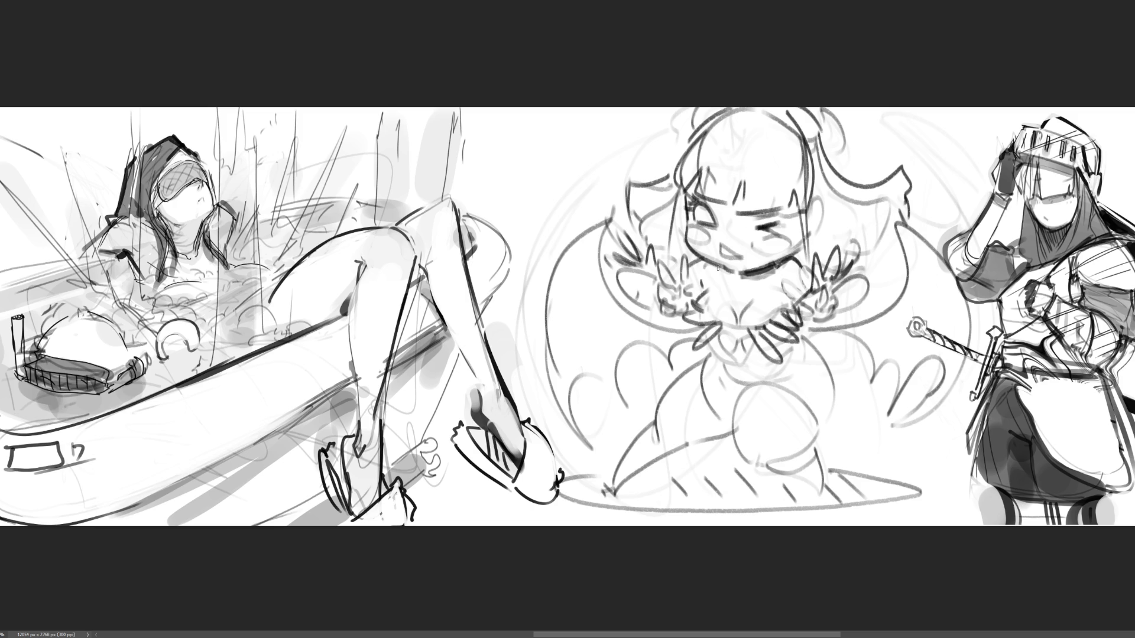
left_click_drag(709, 264, 779, 269)
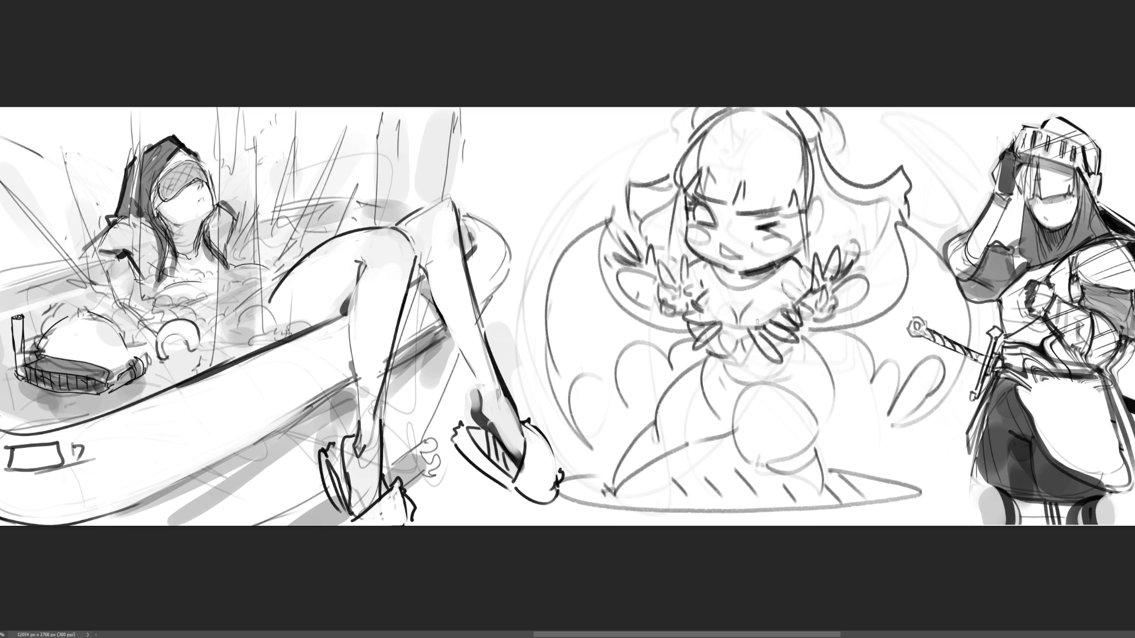
Redraw the skirt contour and bottom edge, then draw the lunging leg and upper leg line.
mouse_move(759, 365)
left_mouse_down()
mouse_move(805, 335)
mouse_move(788, 369)
mouse_move(802, 361)
mouse_move(831, 382)
mouse_move(835, 424)
left_mouse_up()
key("ctrl+z")
left_click_drag(804, 339, 840, 417)
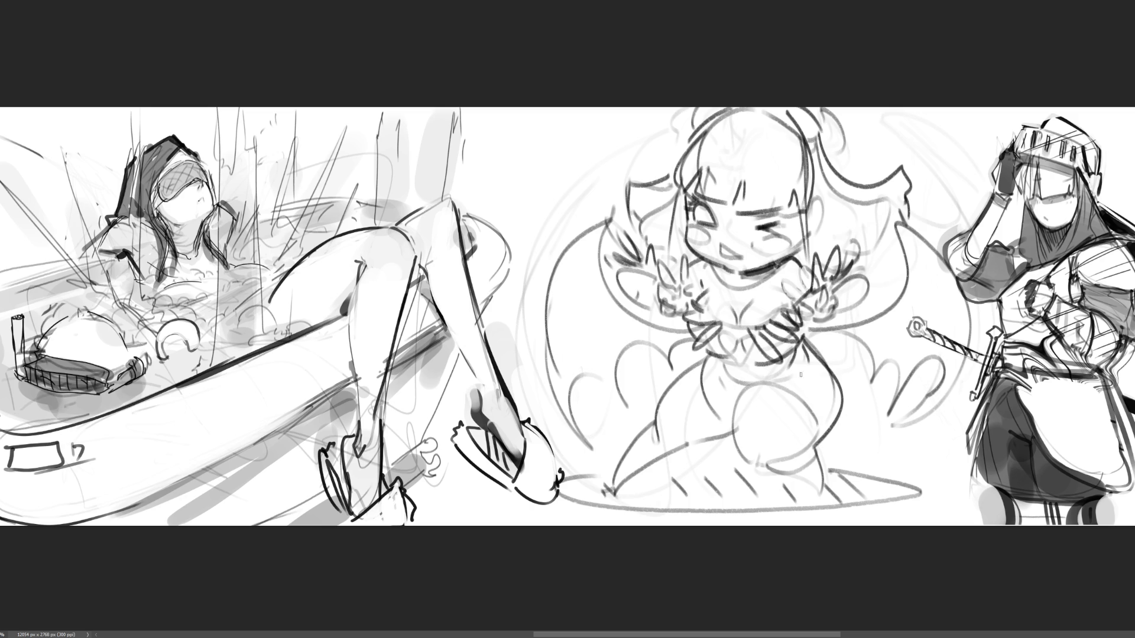
left_click_drag(719, 380, 734, 399)
mouse_move(795, 376)
left_mouse_down()
mouse_move(733, 438)
mouse_move(742, 449)
mouse_move(757, 385)
mouse_move(791, 482)
left_mouse_up()
key("ctrl+z")
key("ctrl+z")
mouse_move(791, 376)
left_mouse_down()
mouse_move(733, 446)
mouse_move(803, 472)
mouse_move(821, 464)
mouse_move(816, 495)
left_mouse_up()
mouse_move(734, 430)
left_mouse_down()
mouse_move(610, 490)
mouse_move(614, 500)
mouse_move(652, 417)
mouse_move(719, 353)
left_mouse_up()
key("ctrl+z")
left_click_drag(659, 411, 715, 341)
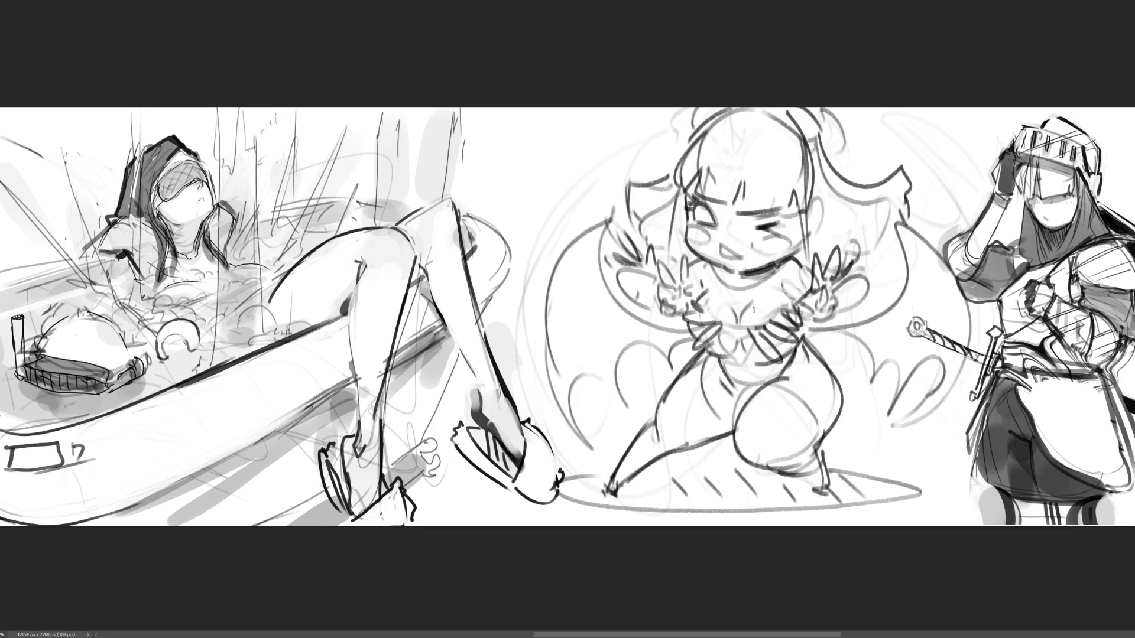
Outline both bat wings, then shade the chin, both cheeks, the bangs and the hair.
left_click_drag(600, 225, 562, 454)
left_click_drag(897, 223, 933, 387)
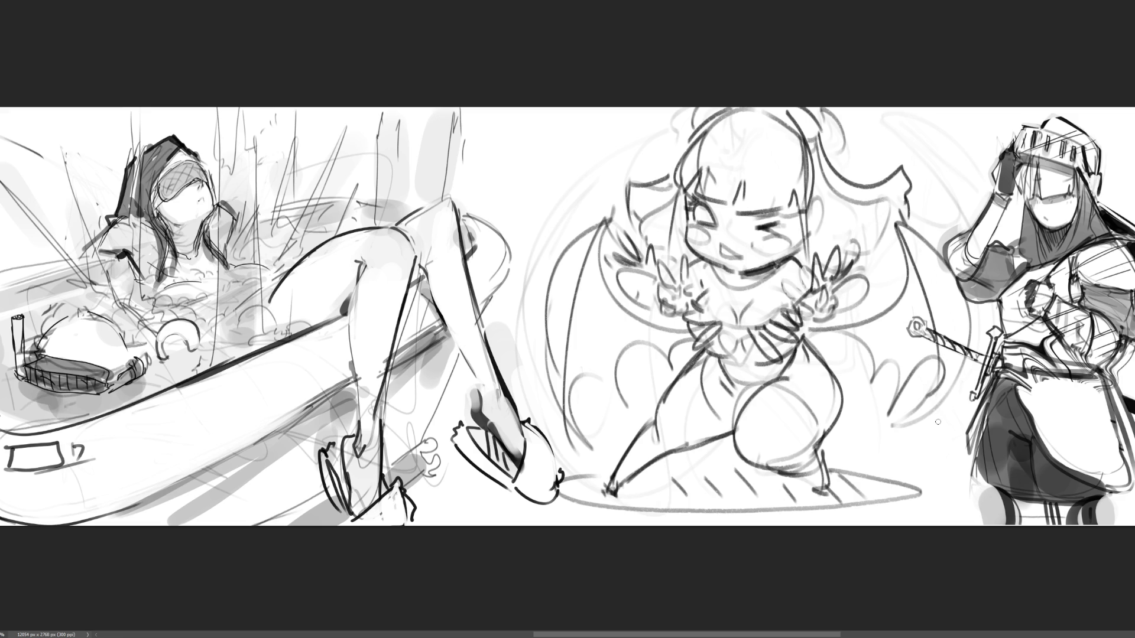
mouse_move(723, 274)
left_mouse_down()
mouse_move(761, 277)
mouse_move(725, 279)
left_mouse_up()
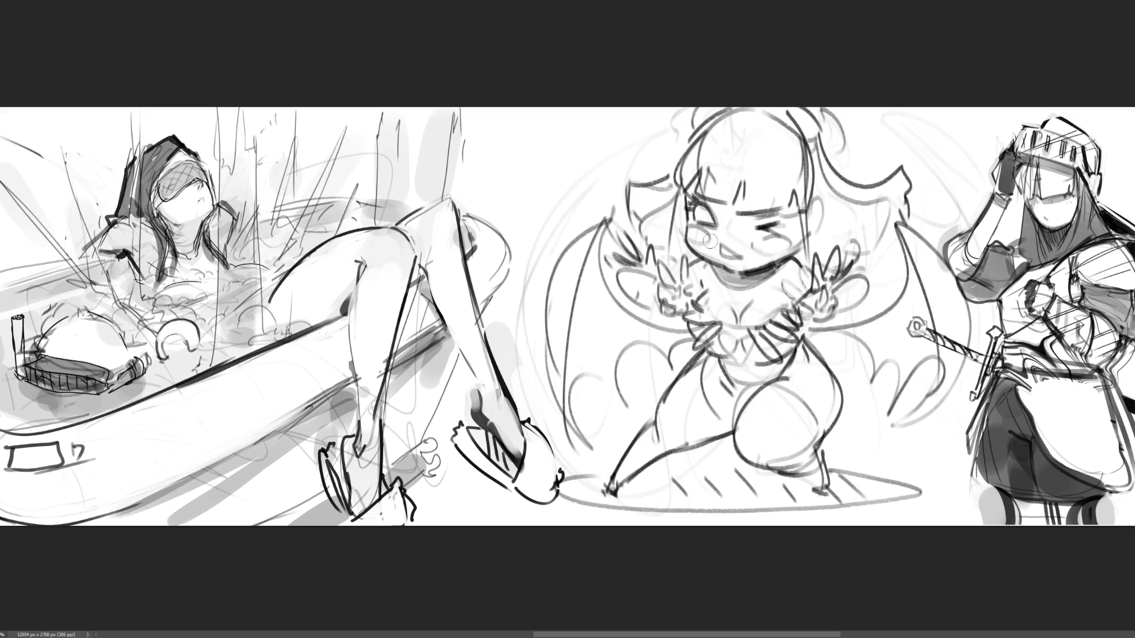
left_click_drag(695, 235, 708, 239)
left_click_drag(782, 239, 774, 243)
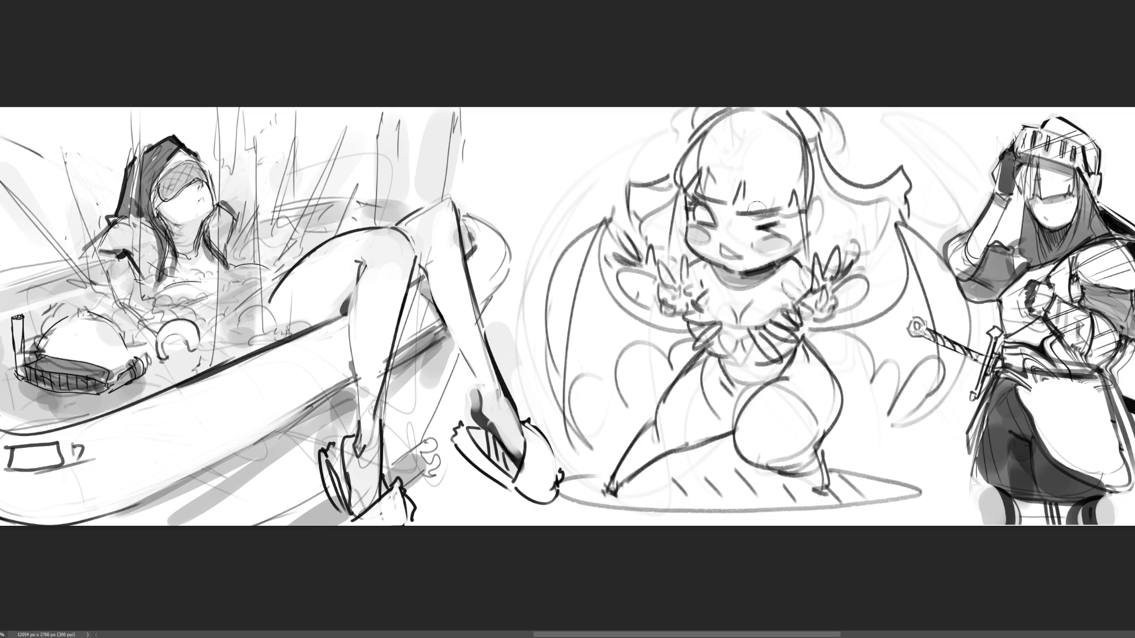
mouse_move(730, 210)
left_mouse_down()
mouse_move(746, 186)
mouse_move(738, 218)
mouse_move(791, 218)
mouse_move(798, 201)
mouse_move(799, 239)
left_mouse_up()
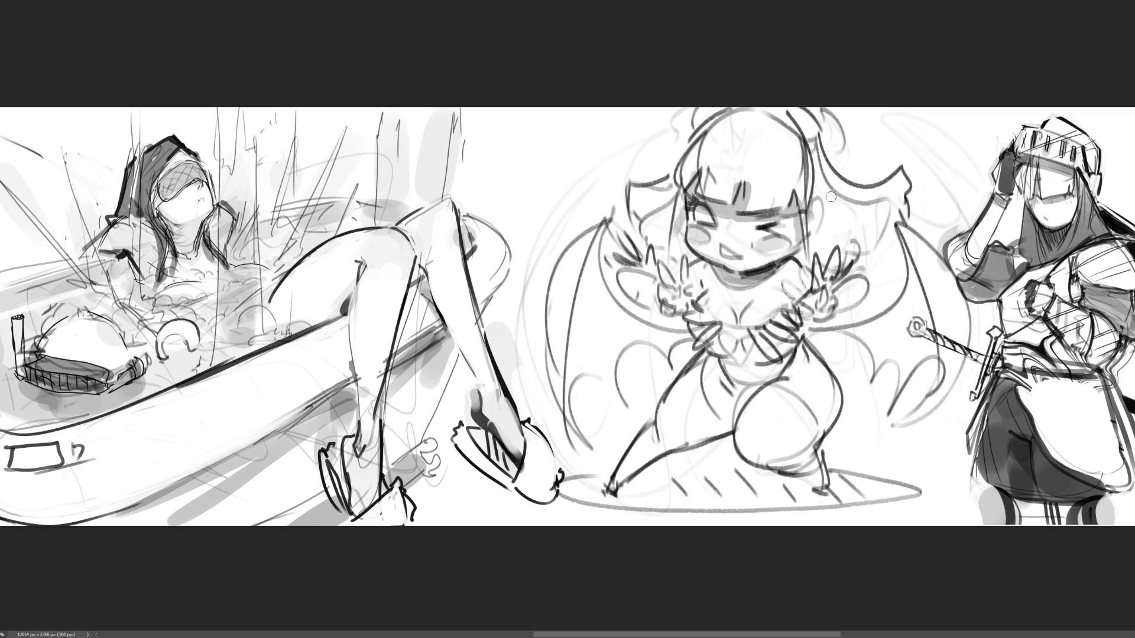
mouse_move(816, 184)
left_mouse_down()
mouse_move(867, 203)
mouse_move(827, 216)
mouse_move(825, 248)
mouse_move(895, 201)
mouse_move(872, 250)
left_mouse_up()
mouse_move(671, 189)
left_mouse_down()
mouse_move(656, 236)
mouse_move(684, 204)
mouse_move(655, 237)
left_mouse_up()
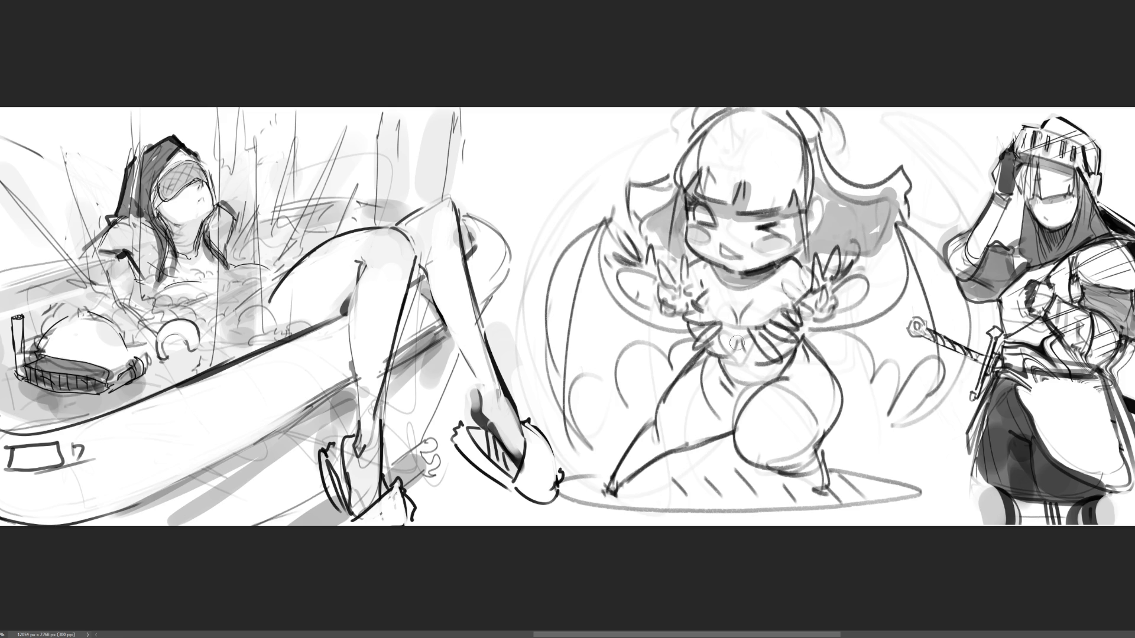
Shade the lower torso and both raised hands, and fill the right wing with grey.
mouse_move(712, 357)
left_mouse_down()
mouse_move(745, 376)
mouse_move(713, 345)
mouse_move(774, 336)
mouse_move(736, 382)
mouse_move(780, 364)
mouse_move(733, 361)
mouse_move(787, 352)
left_mouse_up()
mouse_move(842, 313)
left_mouse_down()
mouse_move(854, 292)
mouse_move(845, 284)
left_mouse_up()
mouse_move(665, 314)
left_mouse_down()
mouse_move(683, 296)
mouse_move(646, 299)
left_mouse_up()
mouse_move(865, 326)
left_mouse_down()
mouse_move(902, 242)
mouse_move(913, 367)
mouse_move(869, 339)
mouse_move(890, 321)
mouse_move(916, 354)
mouse_move(916, 305)
left_mouse_up()
Tone the left wing grey and shade the bent leg down to the foot.
mouse_move(686, 340)
left_mouse_down()
mouse_move(665, 319)
mouse_move(570, 347)
mouse_move(609, 379)
mouse_move(588, 308)
mouse_move(612, 349)
mouse_move(672, 339)
left_mouse_up()
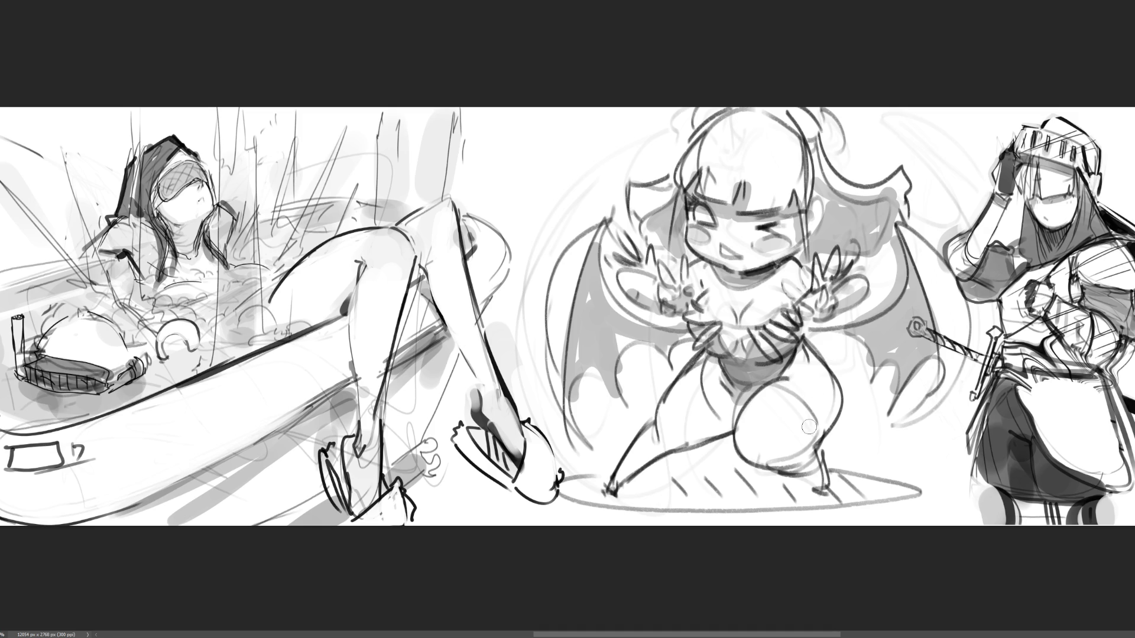
mouse_move(746, 456)
left_mouse_down()
mouse_move(793, 462)
mouse_move(828, 498)
left_mouse_up()
mouse_move(677, 442)
left_mouse_down()
mouse_move(733, 421)
mouse_move(647, 447)
mouse_move(594, 496)
mouse_move(707, 501)
mouse_move(700, 478)
mouse_move(776, 498)
mouse_move(881, 490)
mouse_move(772, 500)
left_mouse_up()
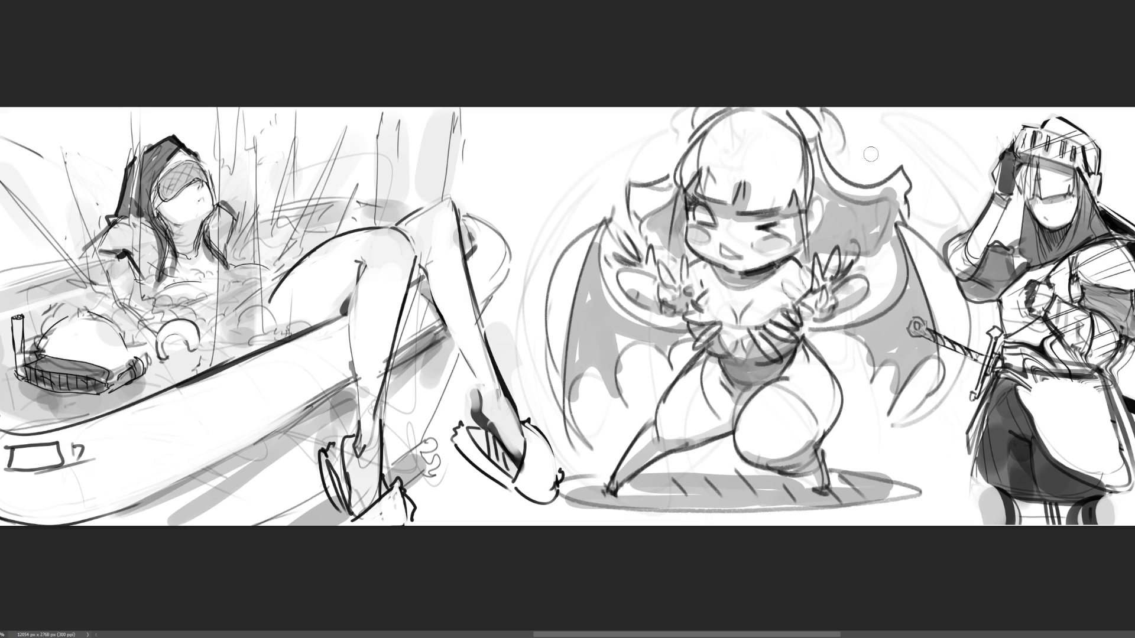
Add horn strokes atop the head, redraw the left eye open with a brow, then hide the demon girl.
left_click_drag(835, 110, 835, 141)
left_click_drag(697, 108, 687, 133)
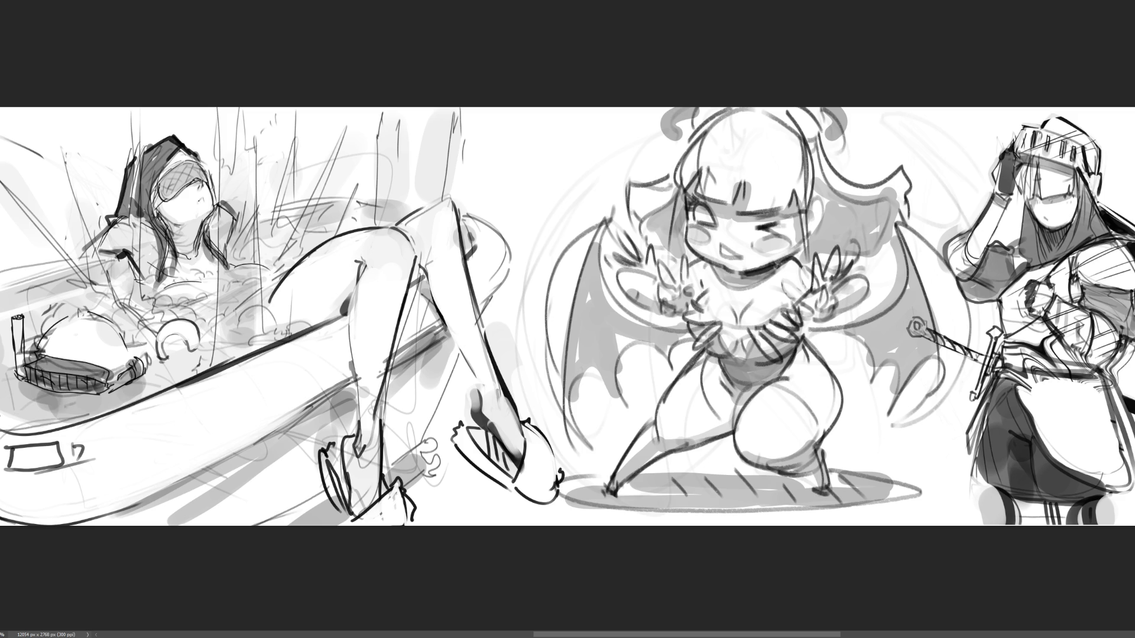
mouse_move(696, 206)
left_mouse_down()
mouse_move(717, 223)
mouse_move(715, 206)
mouse_move(712, 224)
left_mouse_up()
left_click_drag(698, 188, 710, 183)
key("Delete")
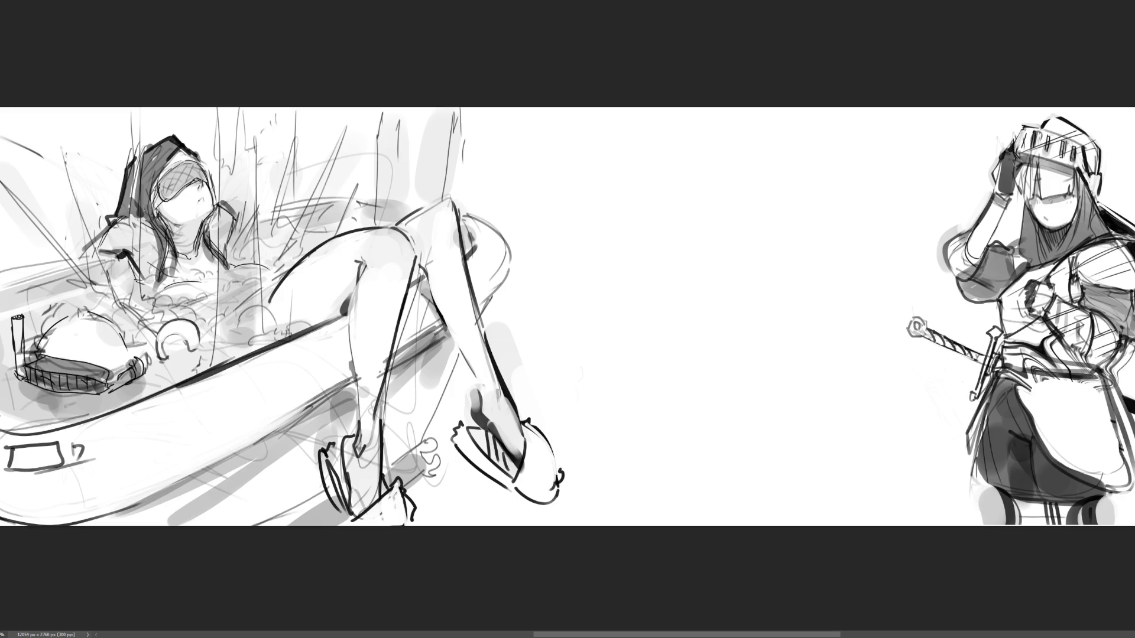
scroll(1123, 349, "up", 3)
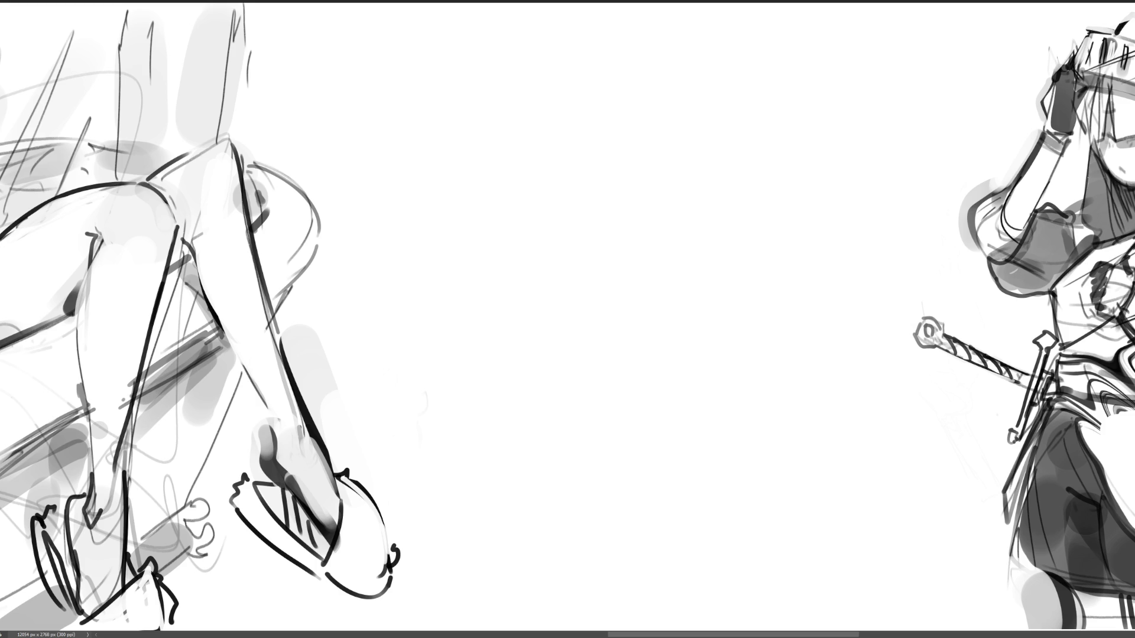
key("ctrl+z")
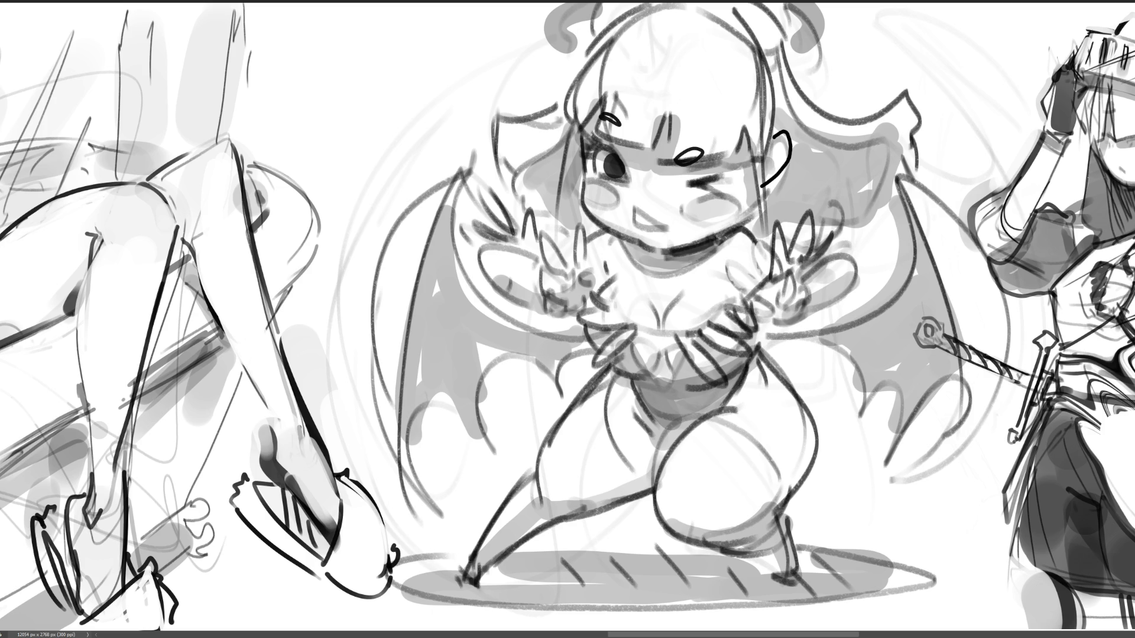
key("ctrl+shift+z")
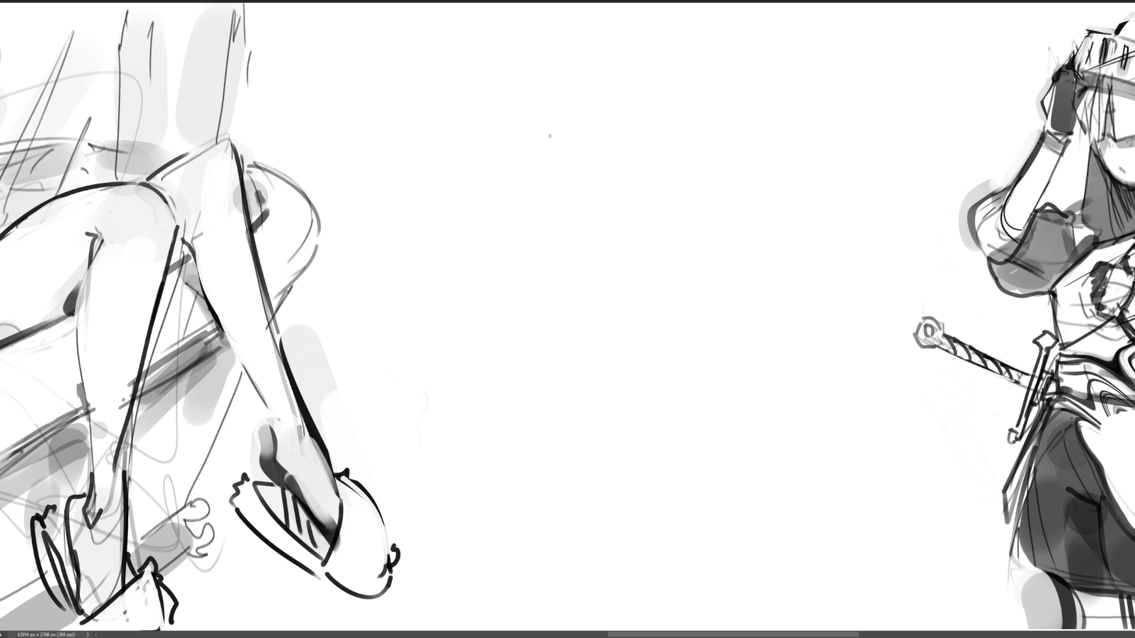
Rough in the new head shape with construction lines, jaw and outline in the blank centre.
mouse_move(407, 169)
left_mouse_down()
mouse_move(396, 117)
mouse_move(426, 80)
mouse_move(472, 188)
mouse_move(464, 194)
left_mouse_up()
mouse_move(466, 89)
left_mouse_down()
mouse_move(472, 177)
mouse_move(489, 139)
mouse_move(450, 158)
mouse_move(388, 155)
left_mouse_up()
mouse_move(419, 169)
left_mouse_down()
mouse_move(471, 167)
mouse_move(459, 176)
left_mouse_up()
mouse_move(508, 122)
left_mouse_down()
mouse_move(467, 166)
mouse_move(415, 161)
mouse_move(410, 149)
mouse_move(436, 149)
left_mouse_up()
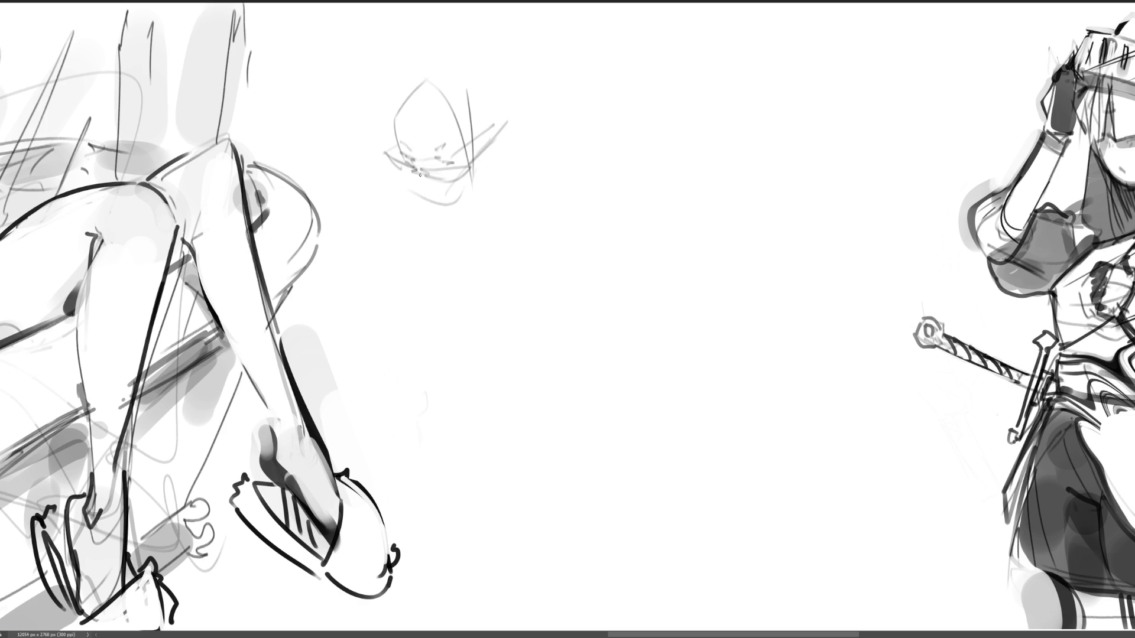
left_click_drag(412, 189, 443, 204)
mouse_move(507, 128)
left_mouse_down()
mouse_move(501, 159)
mouse_move(493, 145)
left_mouse_up()
mouse_move(419, 111)
left_mouse_down()
mouse_move(393, 108)
mouse_move(480, 132)
left_mouse_up()
left_click_drag(465, 94, 494, 198)
mouse_move(411, 82)
left_mouse_down()
mouse_move(390, 153)
mouse_move(397, 179)
mouse_move(438, 56)
mouse_move(519, 98)
mouse_move(532, 125)
mouse_move(525, 145)
mouse_move(545, 125)
left_mouse_up()
mouse_move(547, 127)
left_mouse_down()
mouse_move(454, 260)
mouse_move(550, 157)
mouse_move(532, 207)
left_mouse_up()
Sketch the face profile, jaw, neck and a long arm line left of the head.
left_click_drag(429, 218, 384, 207)
left_click_drag(385, 219, 388, 245)
mouse_move(372, 183)
left_mouse_down()
mouse_move(383, 230)
mouse_move(394, 201)
mouse_move(310, 176)
mouse_move(363, 198)
left_mouse_up()
mouse_move(362, 198)
left_mouse_down()
mouse_move(390, 203)
mouse_move(399, 185)
left_mouse_up()
left_click_drag(402, 187, 434, 209)
Add diagonal and curved strokes right of the head and a bowl-shaped curve below.
left_click_drag(554, 148, 607, 214)
mouse_move(494, 233)
left_mouse_down()
mouse_move(561, 215)
mouse_move(537, 232)
mouse_move(511, 284)
mouse_move(584, 255)
mouse_move(582, 269)
mouse_move(482, 255)
mouse_move(571, 285)
left_mouse_up()
mouse_move(545, 287)
left_mouse_down()
mouse_move(579, 254)
mouse_move(484, 246)
left_mouse_up()
left_click_drag(578, 257, 564, 283)
left_click_drag(553, 155, 605, 199)
mouse_move(546, 157)
left_mouse_down()
mouse_move(640, 251)
mouse_move(597, 308)
mouse_move(656, 249)
mouse_move(830, 311)
mouse_move(709, 342)
mouse_move(649, 336)
left_mouse_up()
Sweep the long trailing body rightward toward the knight, then zoom out to view the panorama.
mouse_move(589, 318)
left_mouse_down()
mouse_move(811, 336)
mouse_move(852, 251)
mouse_move(840, 243)
left_mouse_up()
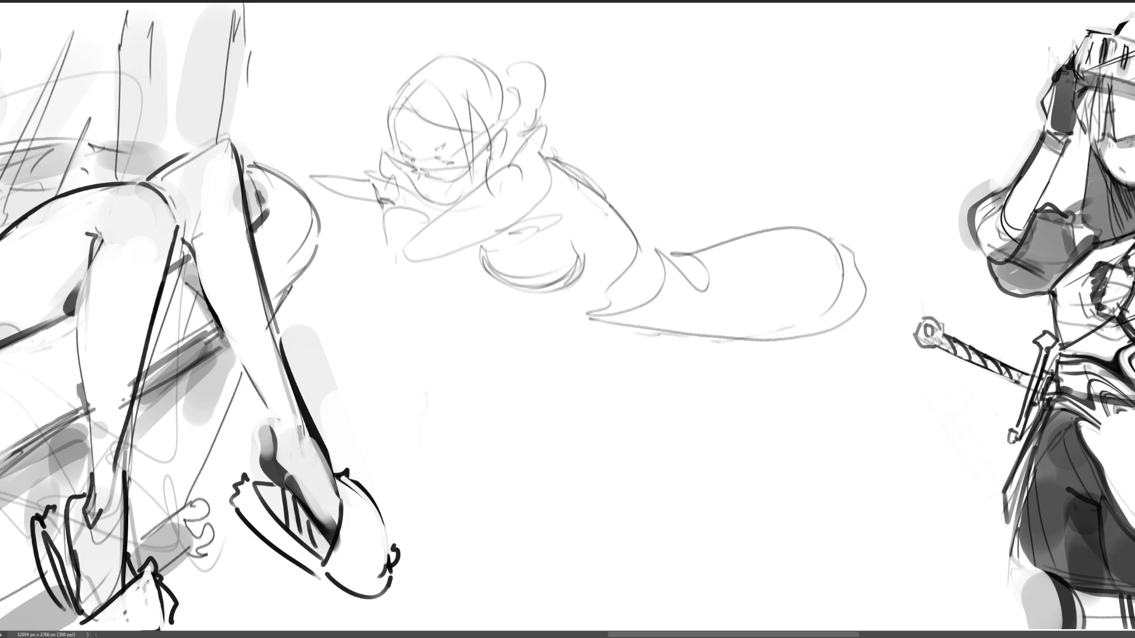
mouse_move(651, 329)
left_mouse_down()
mouse_move(910, 324)
mouse_move(947, 284)
left_mouse_up()
mouse_move(827, 238)
left_mouse_down()
mouse_move(895, 247)
mouse_move(946, 310)
left_mouse_up()
mouse_move(677, 241)
left_mouse_down()
mouse_move(815, 208)
mouse_move(678, 254)
mouse_move(834, 224)
left_mouse_up()
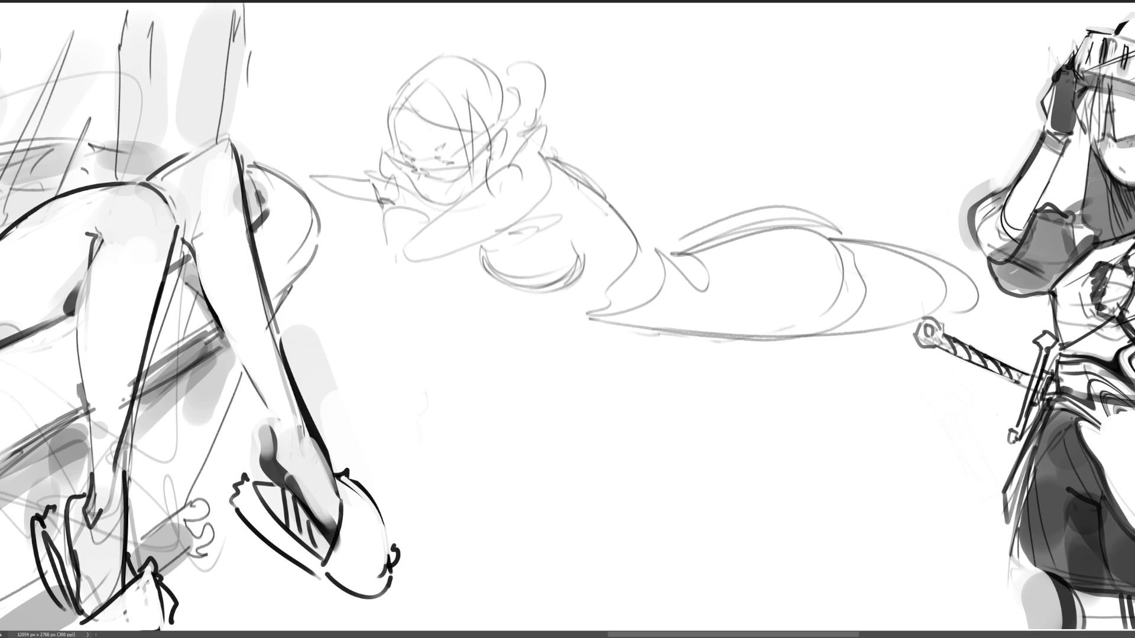
key("ctrl+minus")
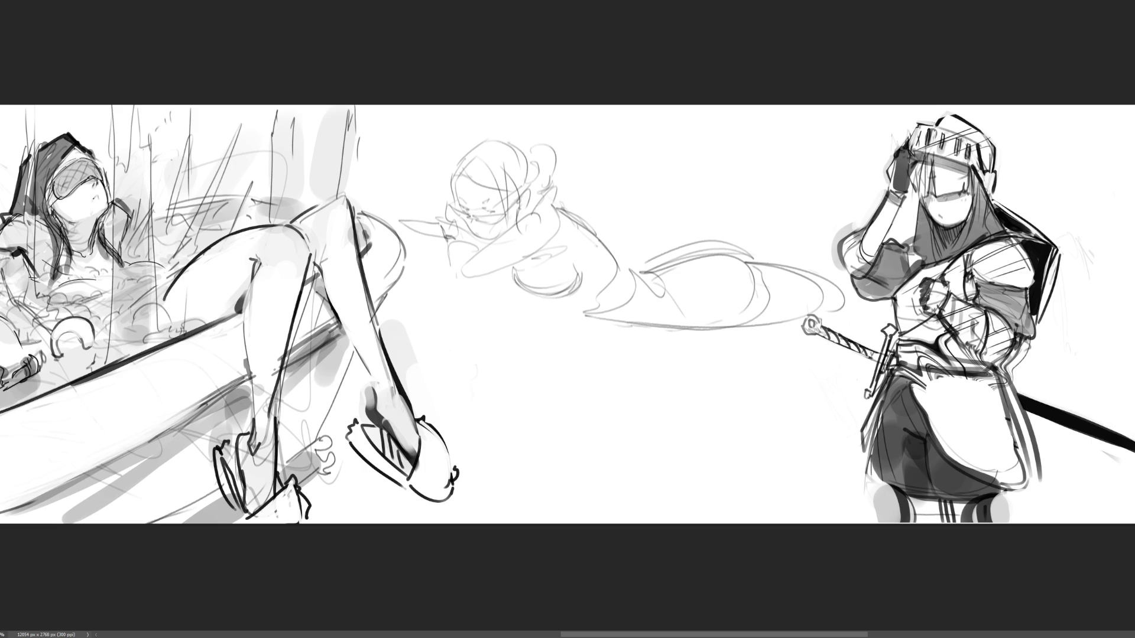
Darken the middle mermaid's hair and sketch her bowl arc and body line.
mouse_move(651, 270)
left_mouse_down()
mouse_move(711, 250)
mouse_move(674, 290)
mouse_move(673, 323)
left_mouse_up()
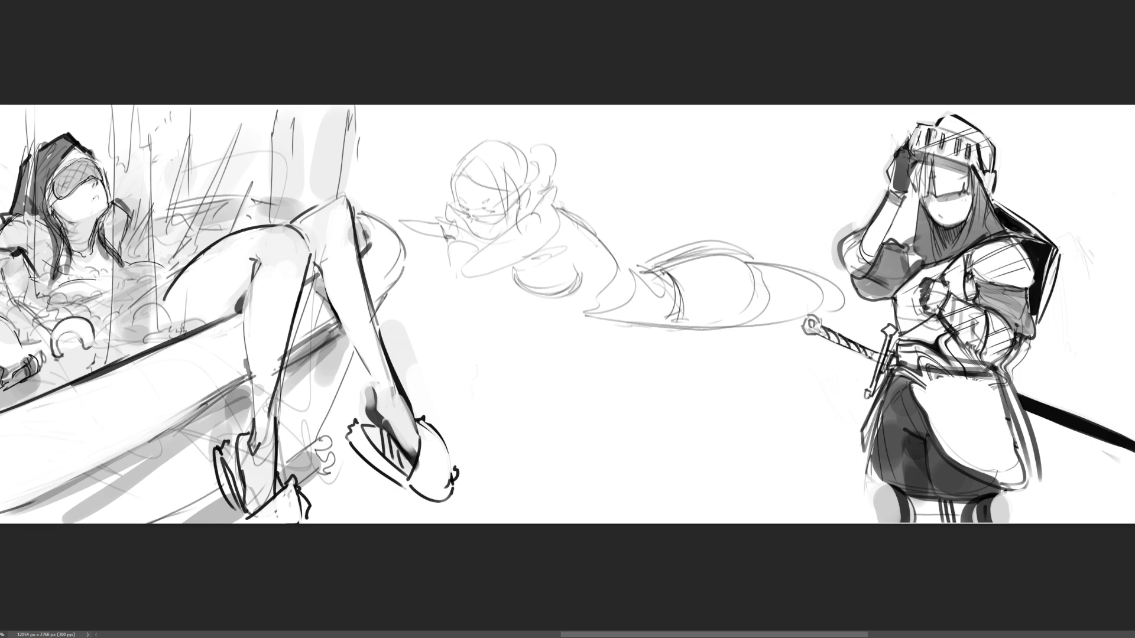
left_click_drag(502, 275, 551, 253)
left_click_drag(514, 269, 580, 293)
mouse_move(558, 207)
left_mouse_down()
mouse_move(617, 255)
mouse_move(624, 305)
mouse_move(690, 319)
left_mouse_up()
Firm up the mermaid's back, lower body and tail outline, and rough in a looped arm.
left_click_drag(627, 263, 706, 244)
left_click_drag(706, 242, 738, 267)
mouse_move(639, 273)
left_mouse_down()
mouse_move(747, 251)
mouse_move(827, 298)
mouse_move(646, 327)
left_mouse_up()
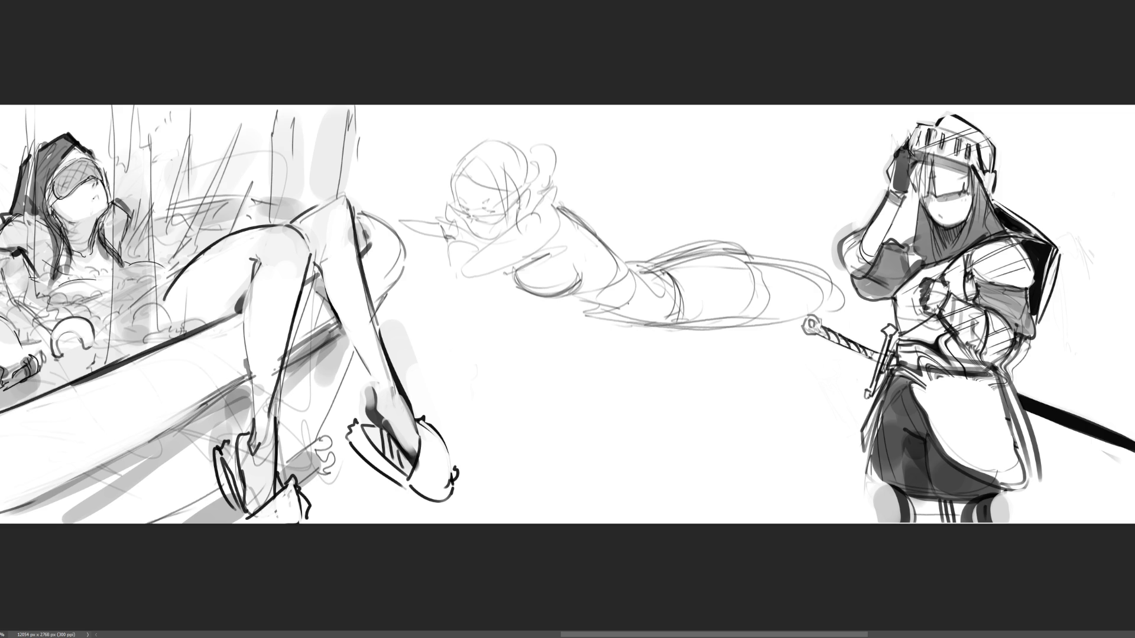
mouse_move(550, 211)
left_mouse_down()
mouse_move(512, 265)
mouse_move(552, 246)
left_mouse_up()
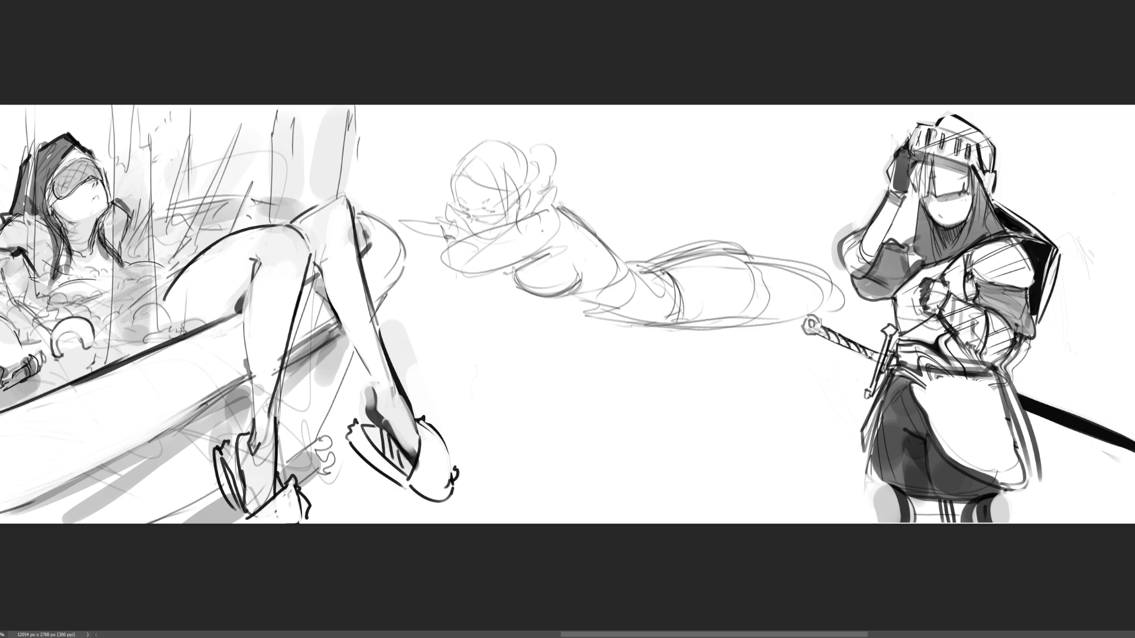
Replace the rough arm loop with a redrawn arm and reaching hand, undoing stray face strokes.
key("ctrl+z")
mouse_move(539, 209)
left_mouse_down()
mouse_move(467, 263)
mouse_move(556, 242)
mouse_move(479, 273)
mouse_move(446, 241)
mouse_move(479, 238)
mouse_move(403, 225)
mouse_move(450, 250)
mouse_move(396, 221)
left_mouse_up()
left_click_drag(434, 236, 446, 248)
mouse_move(447, 208)
left_mouse_down()
mouse_move(467, 223)
mouse_move(506, 221)
left_mouse_up()
key("ctrl+z")
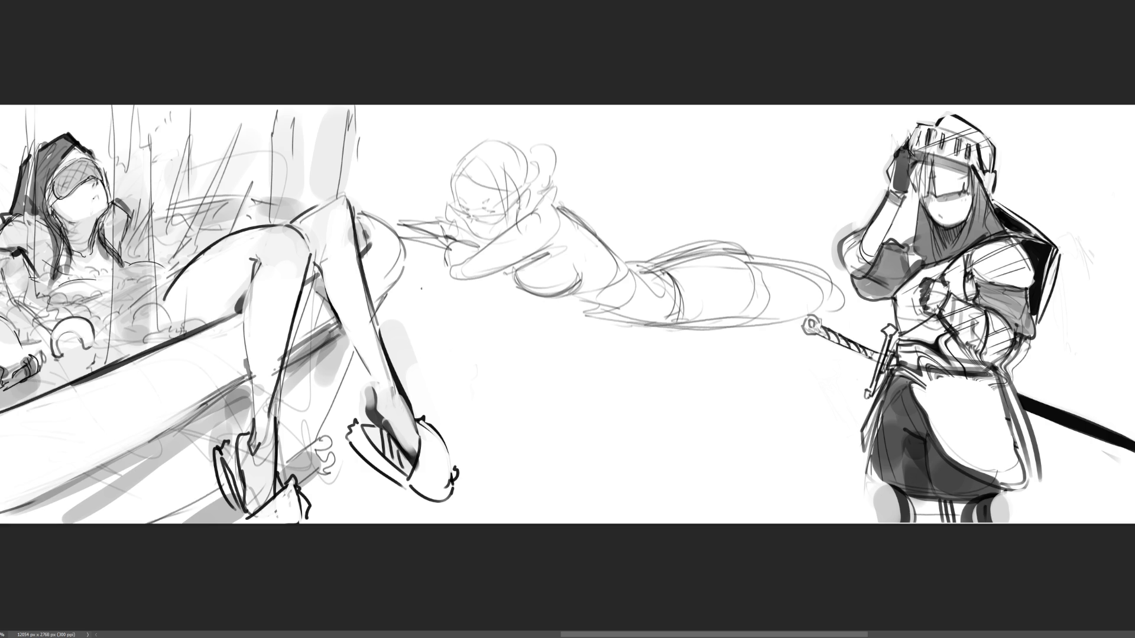
Darken the head strokes, lower chest curve and back, chest and hip lines of the sleeping figure.
mouse_move(449, 174)
left_mouse_down()
mouse_move(476, 139)
mouse_move(529, 180)
mouse_move(527, 151)
mouse_move(559, 173)
left_mouse_up()
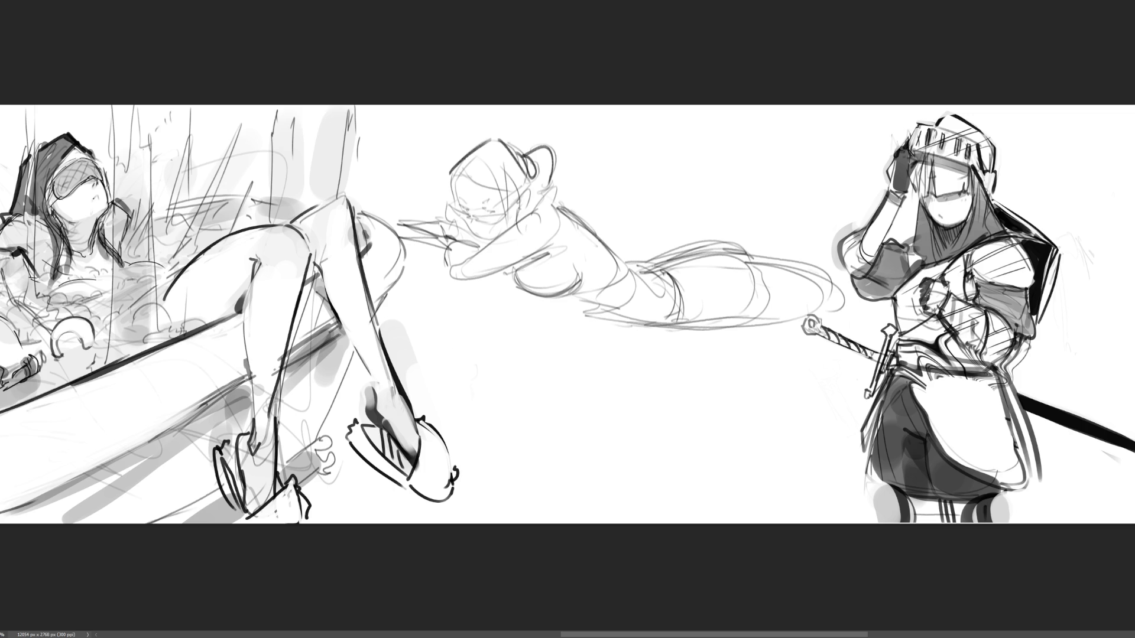
left_click_drag(508, 273, 568, 292)
left_click_drag(571, 210, 612, 254)
left_click_drag(609, 248, 576, 292)
left_click_drag(575, 207, 626, 278)
left_click_drag(603, 233, 678, 311)
Darken the figure's upper hip contour, lower contour and hip curve.
left_click_drag(645, 270, 707, 248)
left_click_drag(604, 317, 748, 321)
mouse_move(654, 269)
left_mouse_down()
mouse_move(708, 240)
mouse_move(756, 258)
left_mouse_up()
mouse_move(683, 324)
left_mouse_down()
mouse_move(763, 278)
mouse_move(792, 312)
left_mouse_up()
left_click_drag(759, 252, 822, 281)
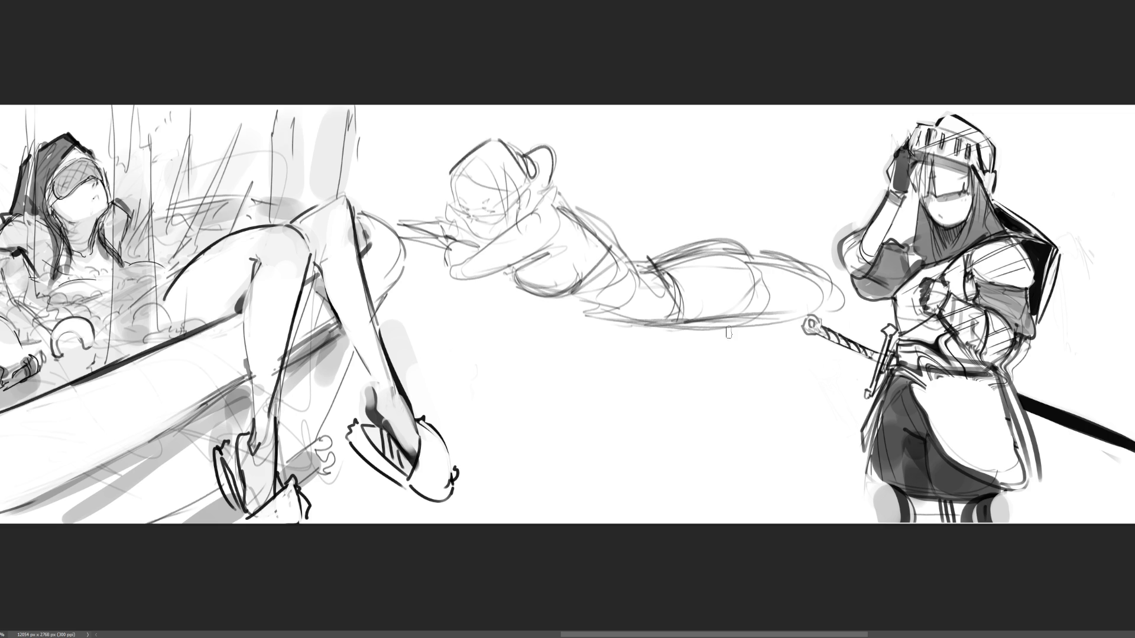
key("bracketright")
key("bracketright")
key("bracketright")
Erase faint lines around the hips and paint a softened grey band behind the figure.
mouse_move(695, 278)
left_mouse_down()
mouse_move(746, 287)
mouse_move(721, 281)
mouse_move(744, 234)
mouse_move(822, 254)
left_mouse_up()
mouse_move(701, 196)
left_mouse_down()
mouse_move(821, 263)
mouse_move(626, 247)
mouse_move(651, 195)
mouse_move(698, 189)
mouse_move(821, 224)
mouse_move(858, 287)
left_mouse_up()
left_click_drag(680, 177, 828, 272)
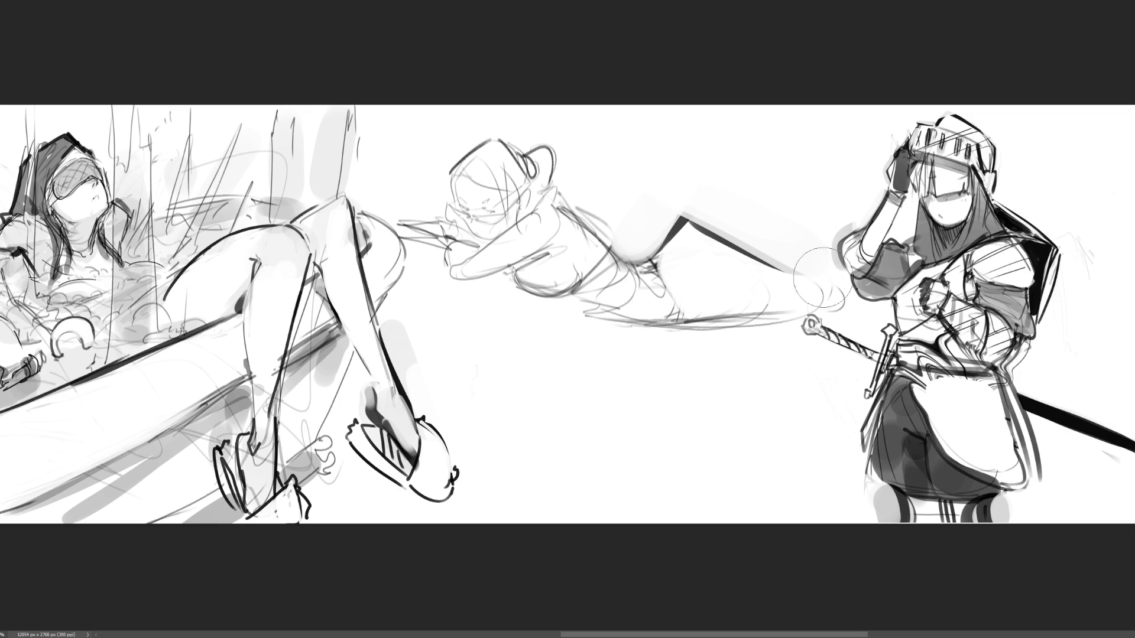
left_click_drag(703, 236, 798, 278)
Paint a dark shadow beneath the middle figure and deepen the knight's trouser shading.
mouse_move(792, 354)
left_mouse_down()
mouse_move(553, 346)
mouse_move(747, 355)
left_mouse_up()
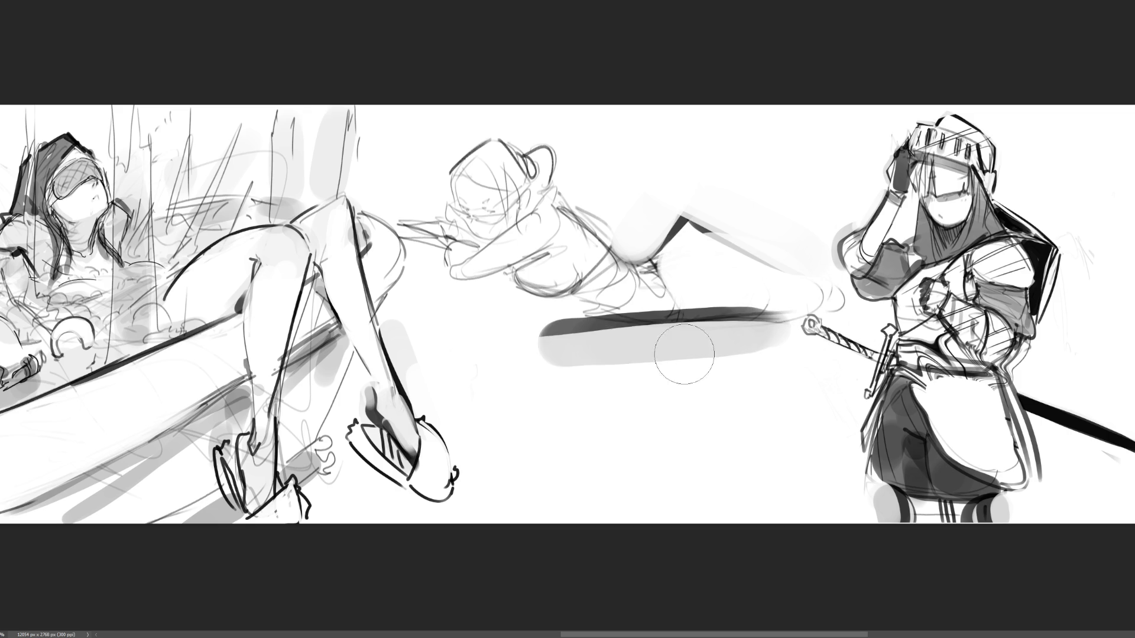
left_click_drag(508, 355, 742, 345)
left_click_drag(546, 350, 662, 338)
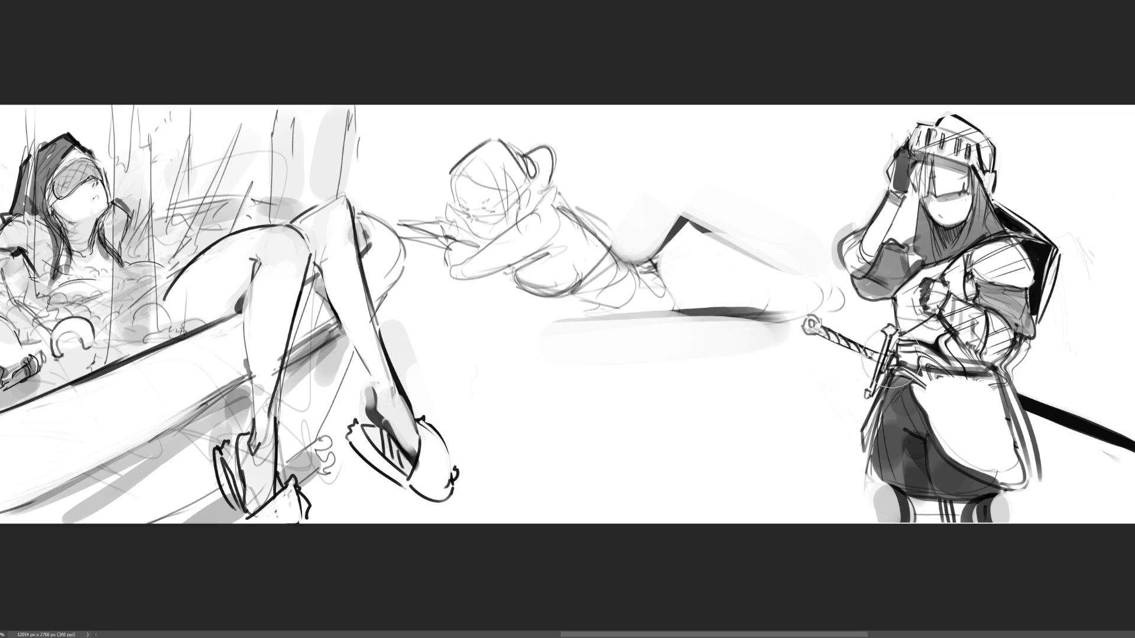
mouse_move(444, 343)
left_mouse_down()
mouse_move(592, 322)
mouse_move(497, 299)
mouse_move(408, 331)
mouse_move(482, 338)
left_mouse_up()
left_click_drag(402, 351, 649, 355)
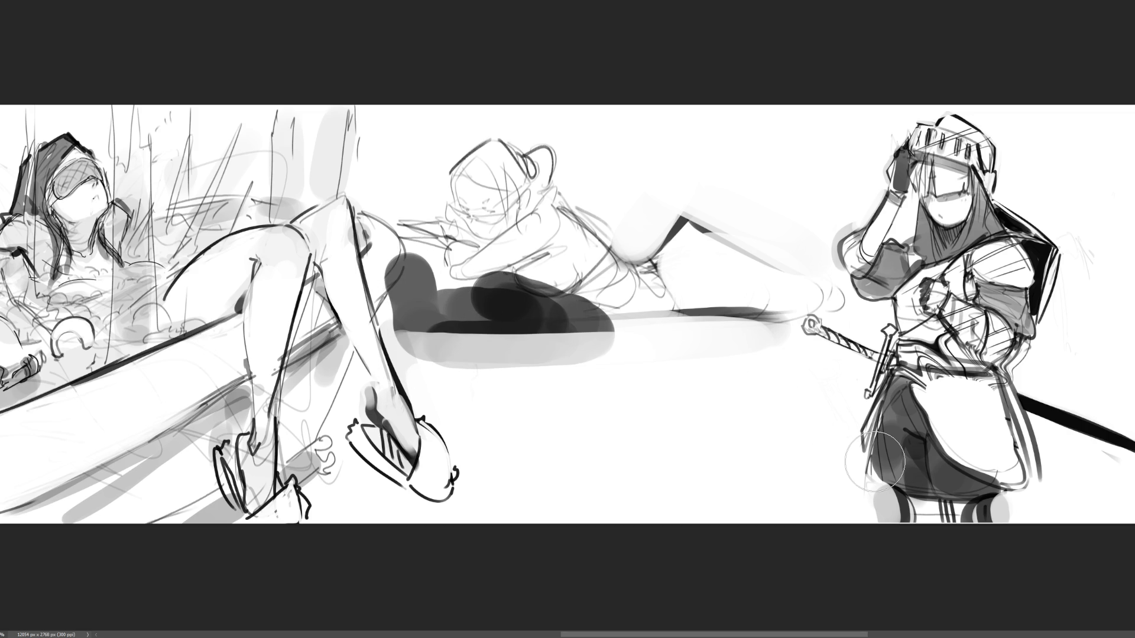
left_click_drag(875, 461, 904, 447)
left_click_drag(904, 447, 905, 437)
Fade the middle figure's layer to 50%, 20%, then 10% opacity, and start a peaked sketch mid-canvas.
key("5")
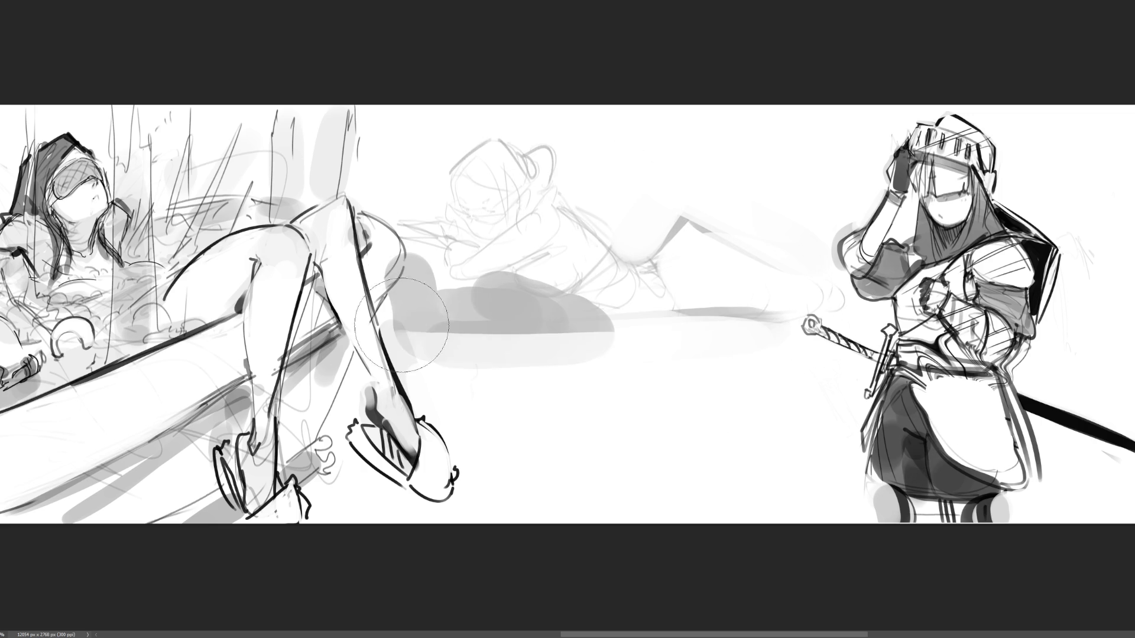
key("2")
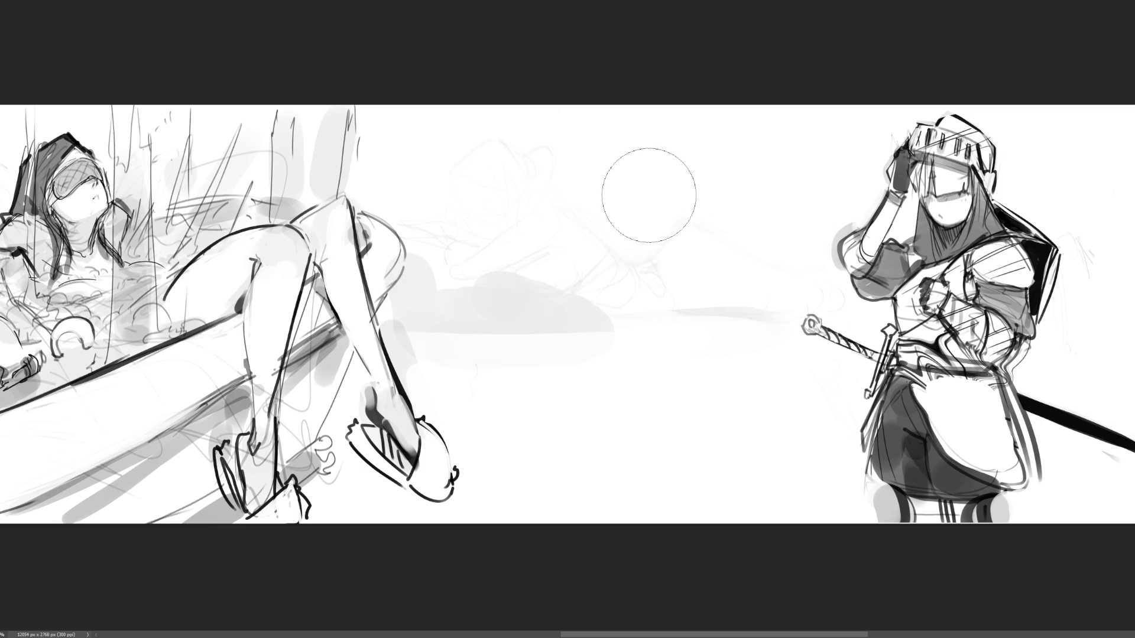
key("1")
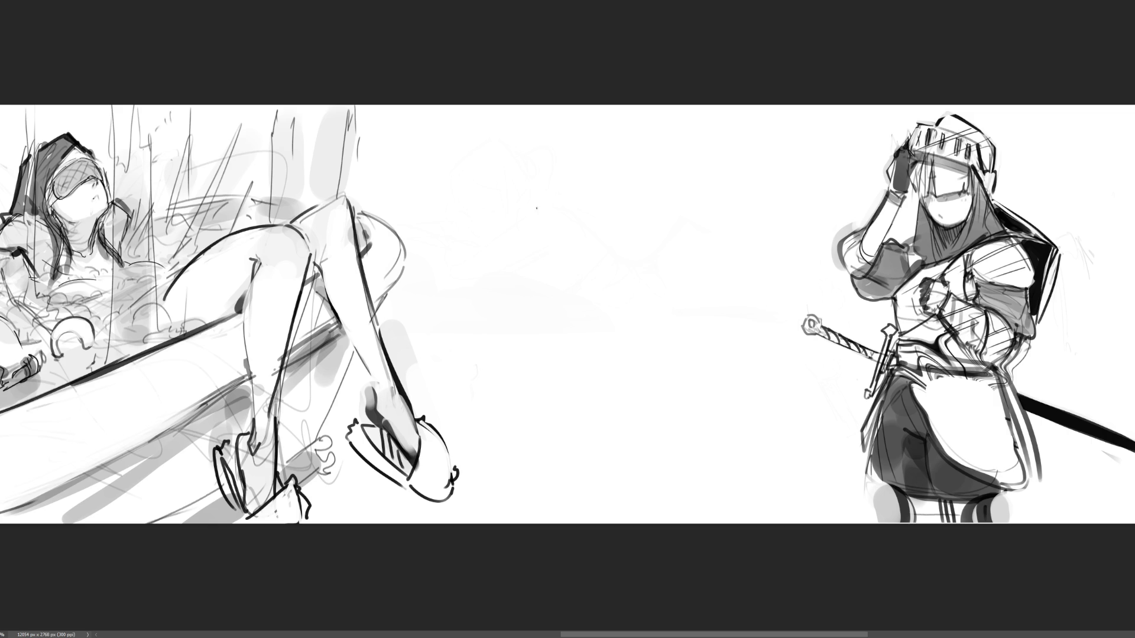
mouse_move(539, 178)
left_mouse_down()
mouse_move(475, 236)
mouse_move(573, 232)
left_mouse_up()
Sketch a peaked eye shape mid-canvas, restroking both sides and adding a curve below.
left_click_drag(484, 251, 558, 275)
left_click_drag(582, 262, 541, 283)
mouse_move(538, 179)
left_mouse_down()
mouse_move(476, 236)
mouse_move(581, 253)
left_mouse_up()
left_click_drag(542, 186, 476, 235)
mouse_move(540, 181)
left_mouse_down()
mouse_move(578, 260)
mouse_move(528, 305)
mouse_move(480, 287)
left_mouse_up()
left_click_drag(514, 299, 579, 279)
Add an outer arc, inner lines and right-side downstrokes to the eye.
left_click_drag(551, 236, 569, 278)
left_click_drag(540, 203, 475, 227)
left_click_drag(566, 188, 478, 226)
mouse_move(543, 180)
left_mouse_down()
mouse_move(587, 237)
mouse_move(501, 208)
left_mouse_up()
mouse_move(465, 191)
left_mouse_down()
mouse_move(500, 161)
mouse_move(589, 233)
left_mouse_up()
left_click_drag(573, 158, 445, 189)
mouse_move(467, 233)
left_mouse_down()
mouse_move(551, 148)
mouse_move(472, 210)
left_mouse_up()
mouse_move(532, 182)
left_mouse_down()
mouse_move(482, 211)
mouse_move(581, 236)
left_mouse_up()
left_click_drag(556, 147, 588, 245)
Add inner diagonals and curved strokes, then hatch and darken the eye's iris.
mouse_move(473, 235)
left_mouse_down()
mouse_move(568, 197)
mouse_move(586, 254)
left_mouse_up()
mouse_move(555, 200)
left_mouse_down()
mouse_move(579, 264)
mouse_move(542, 268)
left_mouse_up()
left_click_drag(478, 236, 551, 272)
left_click_drag(565, 263, 584, 271)
mouse_move(555, 197)
left_mouse_down()
mouse_move(541, 266)
mouse_move(543, 235)
mouse_move(566, 265)
left_mouse_up()
mouse_move(560, 200)
left_mouse_down()
mouse_move(545, 219)
mouse_move(551, 265)
left_mouse_up()
mouse_move(573, 211)
left_mouse_down()
mouse_move(558, 256)
mouse_move(542, 263)
left_mouse_up()
mouse_move(570, 246)
left_mouse_down()
mouse_move(560, 265)
mouse_move(563, 246)
left_mouse_up()
mouse_move(558, 204)
left_mouse_down()
mouse_move(551, 259)
mouse_move(545, 229)
left_mouse_up()
mouse_move(543, 225)
left_mouse_down()
mouse_move(566, 269)
mouse_move(586, 259)
left_mouse_up()
Draw the long upper eyelid line and lid and iris-edge lines.
mouse_move(539, 192)
left_mouse_down()
mouse_move(482, 226)
mouse_move(620, 183)
mouse_move(602, 190)
left_mouse_up()
mouse_move(568, 217)
left_mouse_down()
mouse_move(606, 223)
mouse_move(581, 267)
left_mouse_up()
left_click_drag(582, 265, 556, 270)
left_click_drag(491, 246, 514, 258)
mouse_move(499, 254)
left_mouse_down()
mouse_move(553, 277)
mouse_move(589, 265)
left_mouse_up()
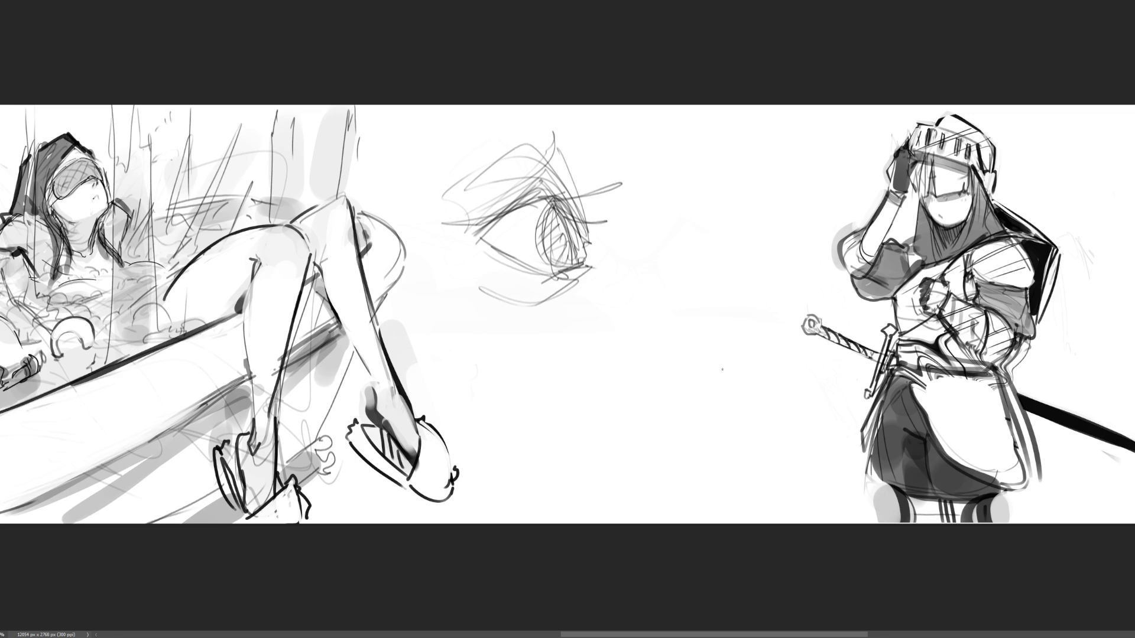
Sketch a second arched eye shape to the right with base lines, sweeping curves and hatching.
mouse_move(639, 327)
left_mouse_down()
mouse_move(756, 263)
mouse_move(640, 317)
mouse_move(636, 342)
left_mouse_up()
mouse_move(662, 299)
left_mouse_down()
mouse_move(754, 251)
mouse_move(718, 269)
mouse_move(649, 356)
left_mouse_up()
mouse_move(745, 269)
left_mouse_down()
mouse_move(685, 298)
mouse_move(651, 362)
mouse_move(685, 297)
left_mouse_up()
left_click_drag(619, 351, 701, 285)
mouse_move(692, 291)
left_mouse_down()
mouse_move(761, 230)
mouse_move(750, 266)
left_mouse_up()
mouse_move(751, 264)
left_mouse_down()
mouse_move(783, 253)
mouse_move(747, 270)
mouse_move(766, 289)
mouse_move(701, 367)
left_mouse_up()
left_click_drag(686, 387, 677, 403)
mouse_move(654, 360)
left_mouse_down()
mouse_move(649, 399)
mouse_move(650, 387)
mouse_move(674, 399)
mouse_move(664, 406)
mouse_move(639, 375)
mouse_move(626, 385)
left_mouse_up()
Draw a large arc for the second eye and hatch inside it.
mouse_move(696, 371)
left_mouse_down()
mouse_move(683, 322)
mouse_move(736, 286)
left_mouse_up()
left_click_drag(677, 325, 675, 351)
left_click_drag(726, 317, 707, 340)
mouse_move(693, 301)
left_mouse_down()
mouse_move(679, 343)
mouse_move(690, 369)
left_mouse_up()
left_click_drag(725, 313, 697, 369)
left_click_drag(727, 328, 711, 351)
left_click_drag(743, 307, 721, 337)
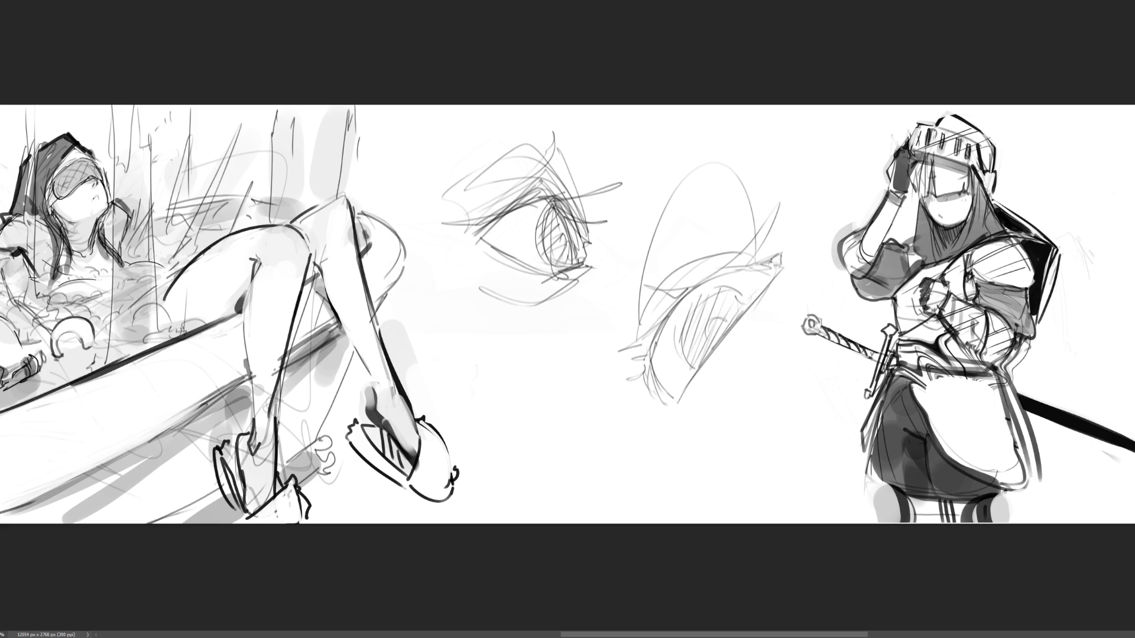
Sketch the second eye's right corner and build up strokes along its lower-right edge.
left_click_drag(794, 210, 743, 317)
mouse_move(767, 278)
left_mouse_down()
mouse_move(689, 382)
mouse_move(662, 398)
left_mouse_up()
left_click_drag(740, 319, 721, 344)
left_click_drag(766, 282, 738, 325)
left_click_drag(712, 394, 690, 408)
left_click_drag(779, 292, 734, 378)
left_click_drag(787, 275, 757, 360)
left_click_drag(699, 408, 685, 411)
Outline the second eye with a large oval and reinforce its lower-right edge.
mouse_move(642, 332)
left_mouse_down()
mouse_move(755, 251)
mouse_move(710, 324)
left_mouse_up()
left_click_drag(685, 338, 660, 341)
left_click_drag(628, 324, 623, 358)
left_click_drag(621, 275, 612, 355)
left_click_drag(618, 227, 615, 264)
mouse_move(696, 416)
left_mouse_down()
mouse_move(679, 433)
mouse_move(697, 416)
left_mouse_up()
left_click_drag(787, 314, 712, 406)
left_click_drag(792, 271, 757, 357)
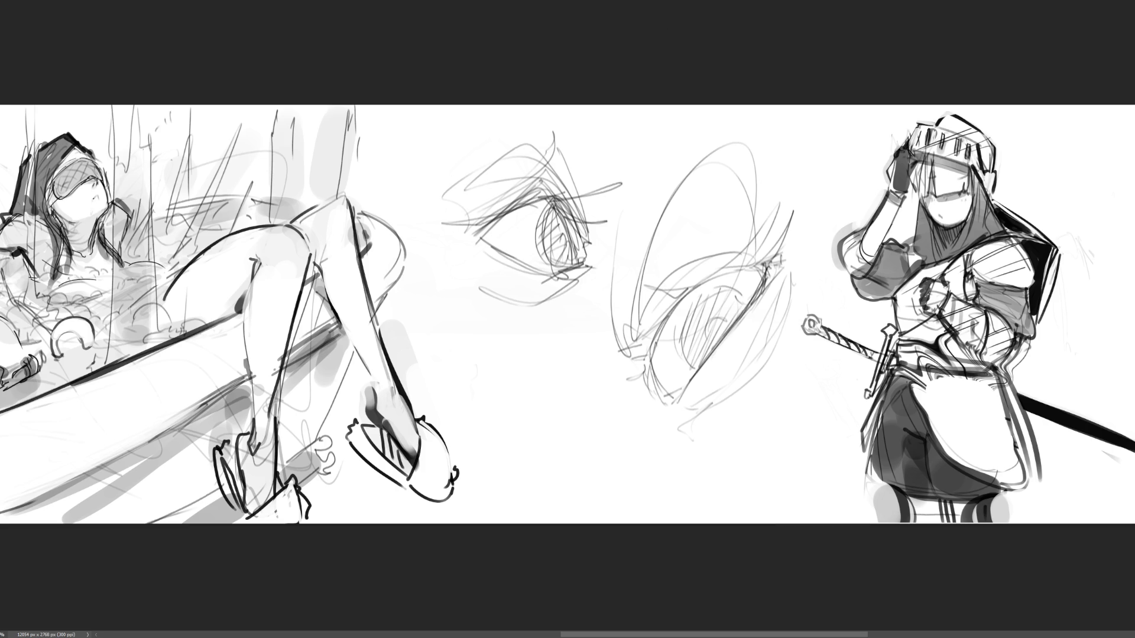
Add loose strokes and a pointed shape below the middle sketches with a long lower curve.
mouse_move(418, 353)
left_mouse_down()
mouse_move(449, 397)
mouse_move(578, 368)
mouse_move(603, 335)
mouse_move(636, 382)
left_mouse_up()
left_click_drag(538, 374, 551, 381)
left_click_drag(454, 396, 618, 402)
mouse_move(565, 372)
left_mouse_down()
mouse_move(622, 403)
mouse_move(493, 395)
mouse_move(476, 446)
mouse_move(470, 438)
mouse_move(587, 484)
left_mouse_up()
left_click_drag(525, 392, 587, 408)
mouse_move(456, 422)
left_mouse_down()
mouse_move(624, 413)
mouse_move(464, 429)
mouse_move(629, 433)
left_mouse_up()
Refine the lips low in the middle with a curving stroke and more loose strokes.
mouse_move(474, 438)
left_mouse_down()
mouse_move(639, 437)
mouse_move(566, 488)
mouse_move(641, 434)
mouse_move(630, 425)
left_mouse_up()
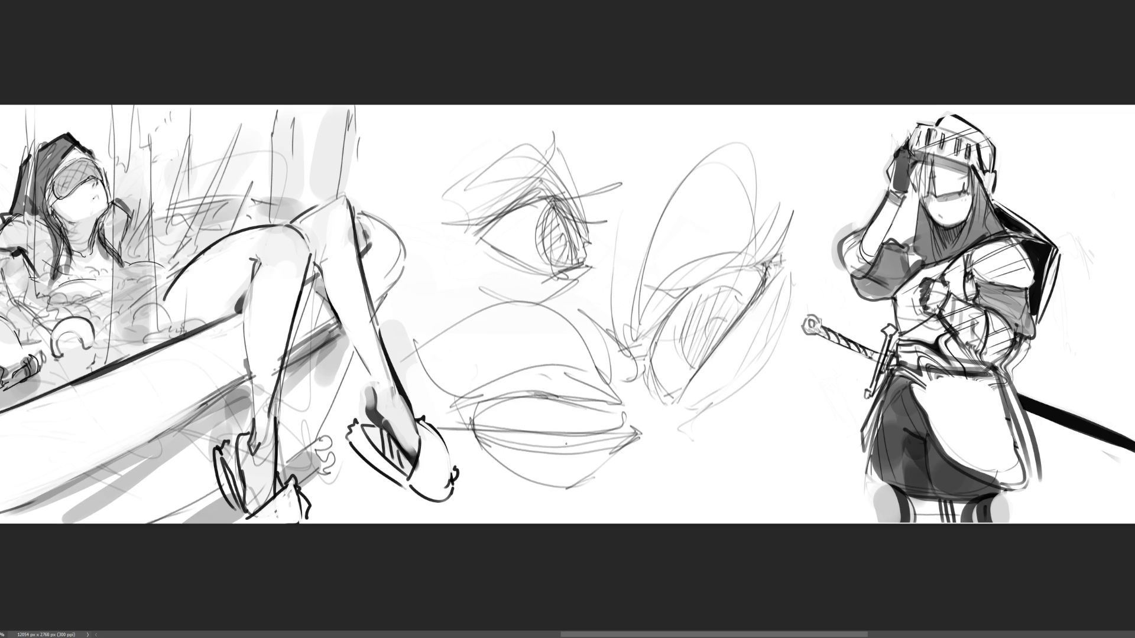
left_click_drag(493, 436, 549, 438)
mouse_move(445, 426)
left_mouse_down()
mouse_move(624, 443)
mouse_move(461, 428)
mouse_move(617, 392)
mouse_move(612, 383)
left_mouse_up()
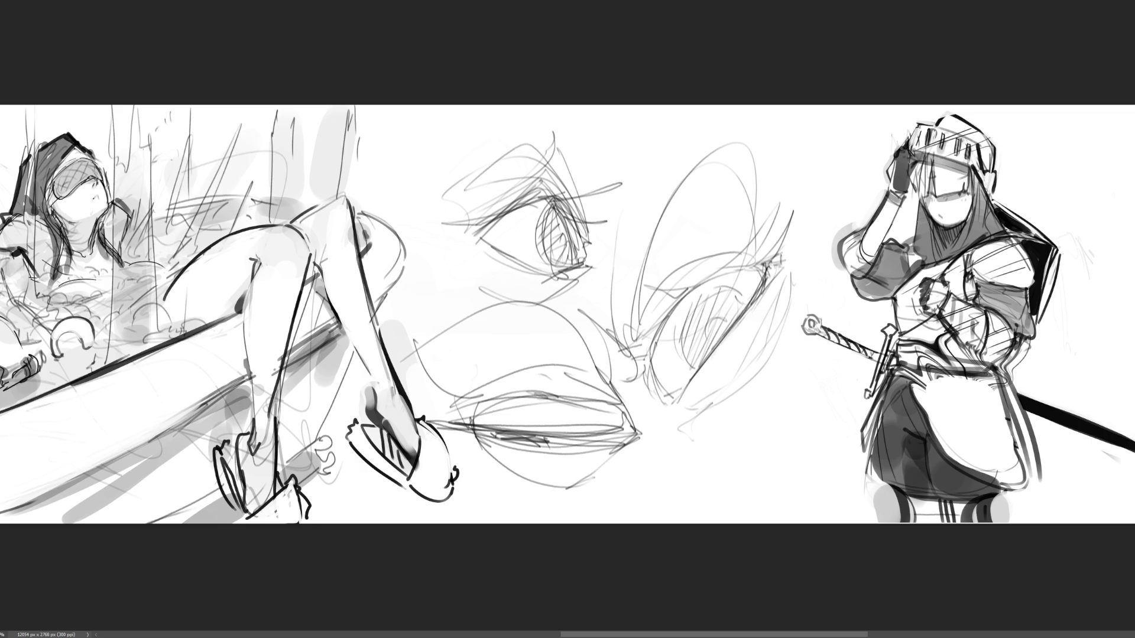
scroll(547, 258, "up", 2)
Brush dark pupils into both eyes and darken the line between the lips.
scroll(567, 316, "right", 5)
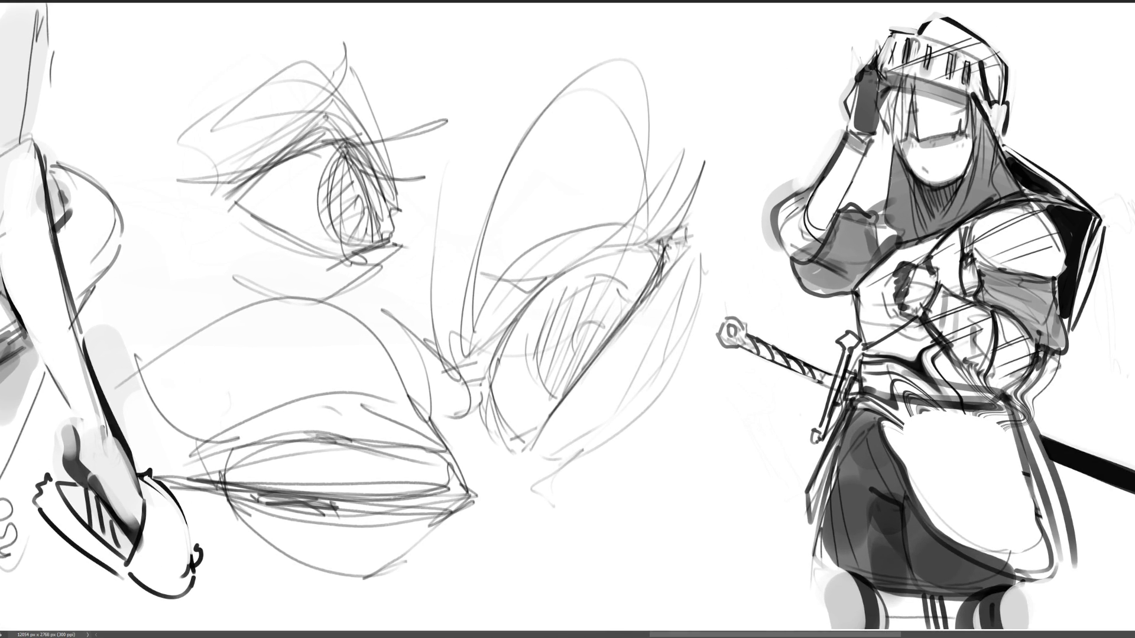
mouse_move(577, 333)
left_mouse_down()
mouse_move(579, 349)
mouse_move(591, 336)
mouse_move(582, 354)
mouse_move(606, 331)
mouse_move(594, 352)
left_mouse_up()
left_click_drag(352, 204, 362, 212)
left_click_drag(285, 502, 311, 494)
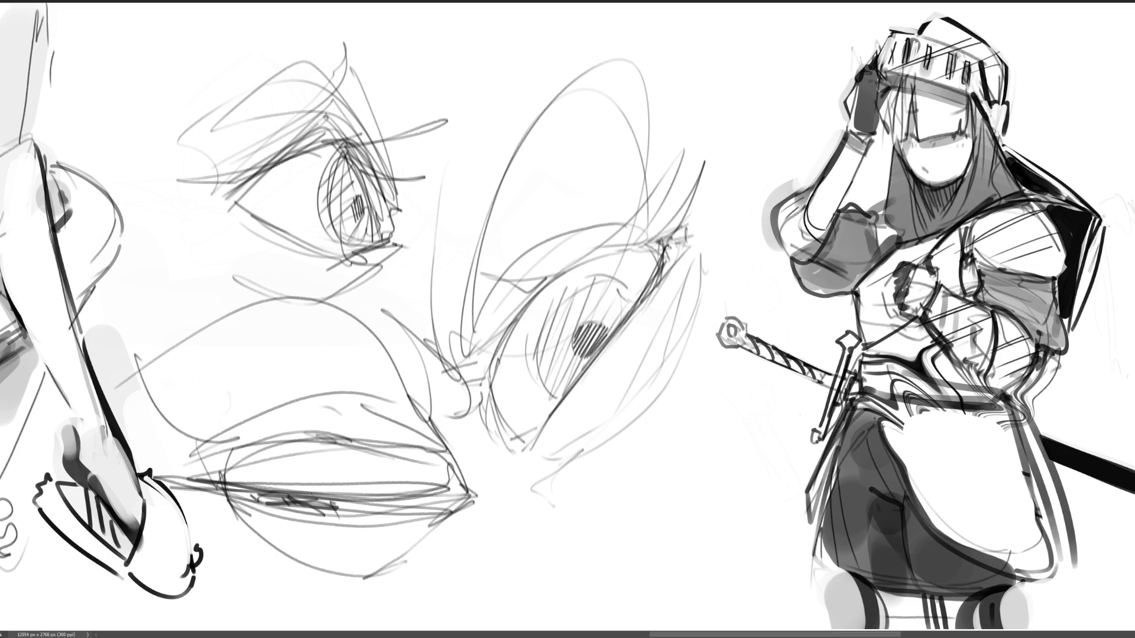
Darken the right eye's left contour and lids, and sweep long strokes over its upper left.
left_click_drag(490, 379, 509, 437)
mouse_move(483, 388)
left_mouse_down()
mouse_move(538, 298)
mouse_move(658, 238)
mouse_move(563, 402)
mouse_move(517, 450)
left_mouse_up()
mouse_move(674, 234)
left_mouse_down()
mouse_move(517, 460)
mouse_move(670, 231)
mouse_move(632, 290)
left_mouse_up()
left_click_drag(472, 358, 443, 418)
left_click_drag(489, 393, 469, 455)
left_click_drag(492, 296, 450, 395)
left_click_drag(435, 355, 639, 181)
mouse_move(440, 348)
left_mouse_down()
mouse_move(500, 96)
mouse_move(384, 291)
left_mouse_up()
Add strokes above and left of the right eye and reinforce its lower and right edges.
left_click_drag(498, 40, 399, 285)
mouse_move(533, 40)
left_mouse_down()
mouse_move(612, 158)
mouse_move(639, 334)
left_mouse_up()
left_click_drag(516, 449, 545, 453)
left_click_drag(513, 467, 646, 432)
left_click_drag(691, 351, 683, 376)
left_click_drag(705, 241, 680, 328)
left_click_drag(693, 337, 688, 353)
left_click_drag(704, 261, 629, 439)
left_click_drag(665, 223, 632, 237)
Rework the right eye's upper lid and left edge, then arc strokes above it.
left_click_drag(477, 408, 458, 326)
mouse_move(476, 324)
left_mouse_down()
mouse_move(609, 207)
mouse_move(659, 198)
left_mouse_up()
mouse_move(503, 237)
left_mouse_down()
mouse_move(608, 173)
mouse_move(489, 267)
left_mouse_up()
mouse_move(523, 96)
left_mouse_down()
mouse_move(656, 87)
mouse_move(658, 190)
left_mouse_up()
left_click_drag(645, 183, 487, 284)
left_click_drag(684, 95, 539, 247)
mouse_move(679, 74)
left_mouse_down()
mouse_move(685, 126)
mouse_move(667, 199)
left_mouse_up()
left_click_drag(721, 146, 698, 237)
Add long diagonal strokes right of the right eye, a curve below it, and outline the left pupil.
left_click_drag(782, 100, 703, 245)
left_click_drag(763, 112, 698, 275)
left_click_drag(752, 154, 720, 243)
mouse_move(751, 173)
left_mouse_down()
mouse_move(786, 148)
mouse_move(706, 231)
left_mouse_up()
mouse_move(721, 253)
left_mouse_down()
mouse_move(698, 277)
mouse_move(738, 293)
left_mouse_up()
left_click_drag(636, 432, 629, 473)
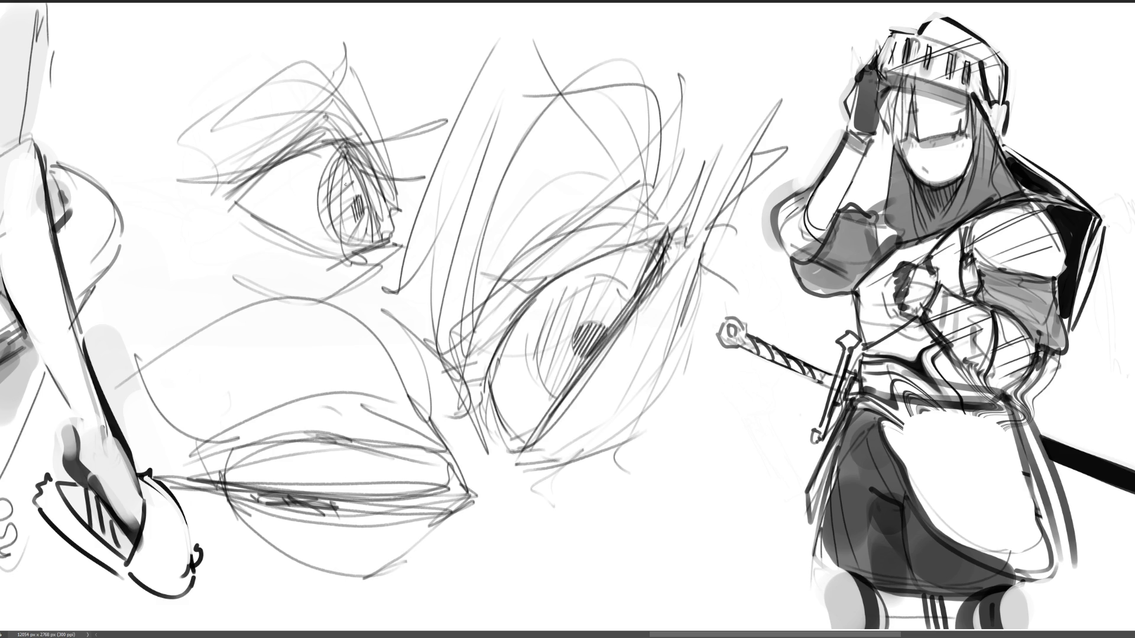
left_click_drag(362, 191, 361, 218)
Trace the left eye's lower and upper lids darker and add lashes along its upper right.
left_click_drag(323, 132, 383, 237)
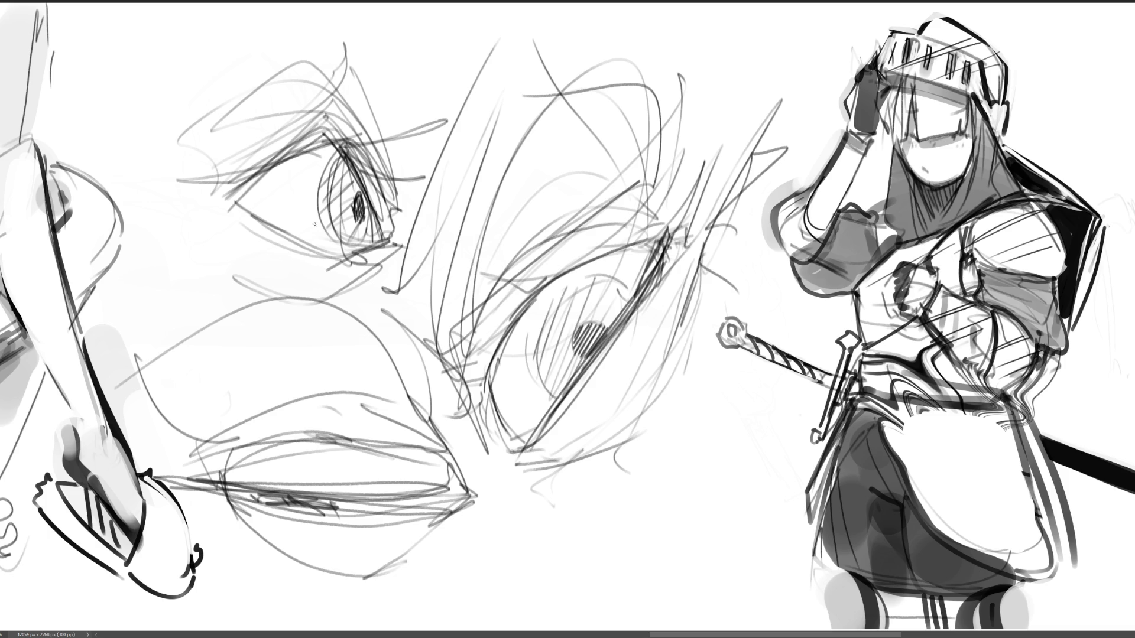
mouse_move(268, 168)
left_mouse_down()
mouse_move(247, 201)
mouse_move(270, 222)
mouse_move(358, 249)
left_mouse_up()
left_click_drag(251, 211, 392, 244)
mouse_move(231, 195)
left_mouse_down()
mouse_move(305, 145)
mouse_move(408, 116)
left_mouse_up()
mouse_move(342, 151)
left_mouse_down()
mouse_move(428, 125)
mouse_move(379, 171)
left_mouse_up()
mouse_move(379, 164)
left_mouse_down()
mouse_move(414, 172)
mouse_move(395, 186)
left_mouse_up()
left_click_drag(366, 187, 398, 233)
left_click_drag(340, 139, 387, 235)
Further darken the left eye's upper lid and lashes, and sketch strokes above the eye.
left_click_drag(248, 180, 345, 137)
left_click_drag(225, 186, 338, 137)
left_click_drag(317, 120, 351, 149)
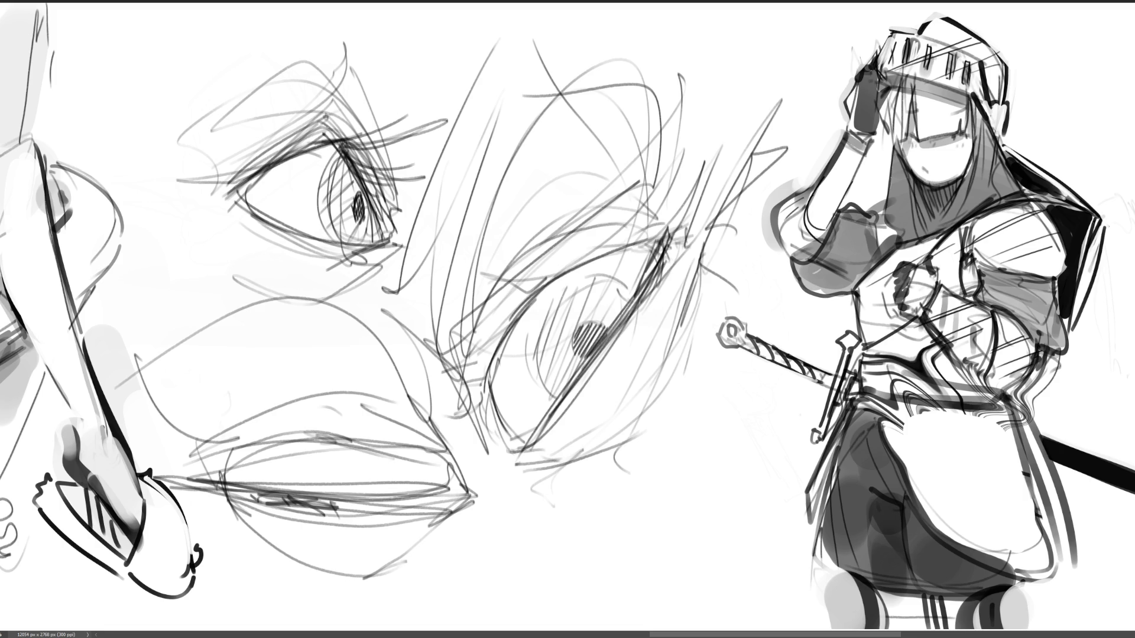
mouse_move(227, 169)
left_mouse_down()
mouse_move(300, 129)
mouse_move(369, 119)
left_mouse_up()
left_click_drag(355, 46, 398, 167)
mouse_move(249, 64)
left_mouse_down()
mouse_move(313, 40)
mouse_move(387, 61)
left_mouse_up()
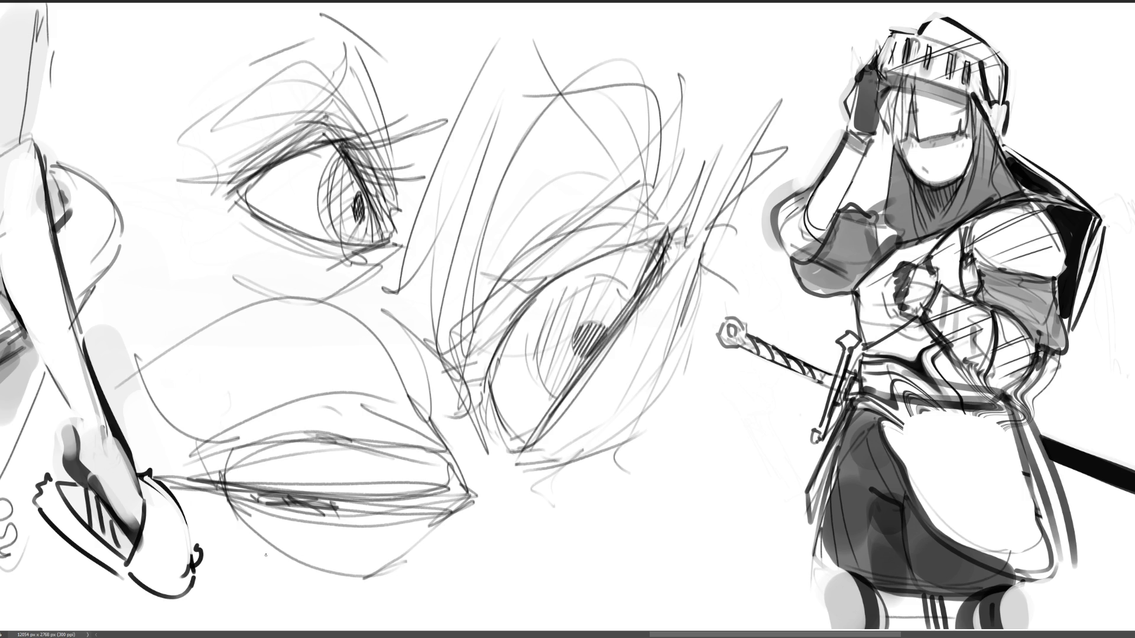
Hatch the lower lip toward its corner and darken the upper lip line.
left_click_drag(239, 498, 334, 511)
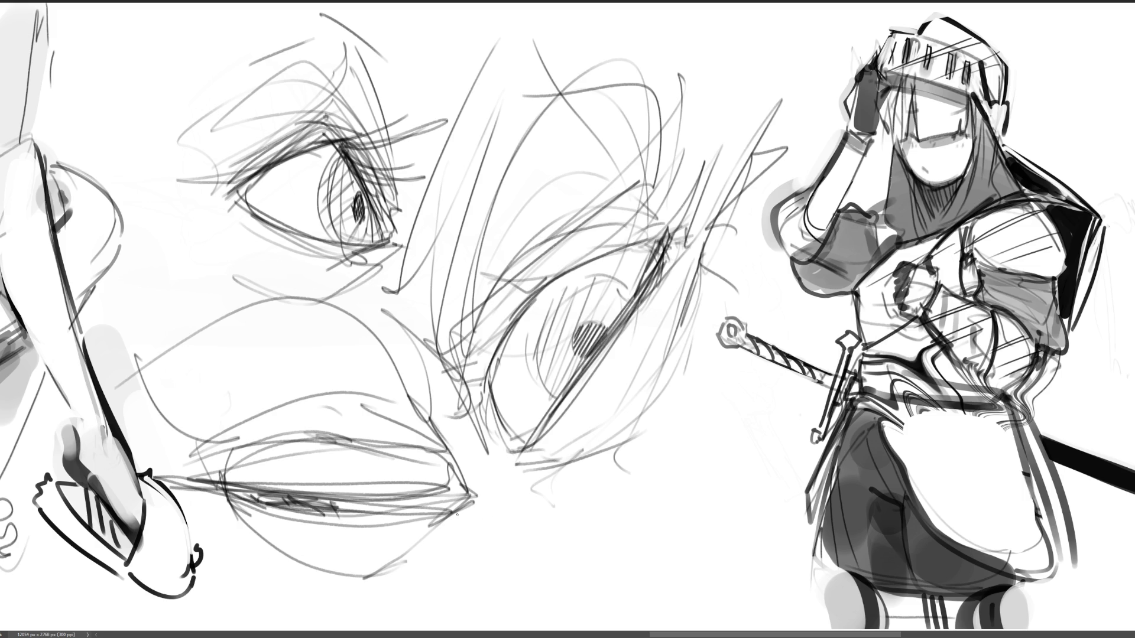
left_click_drag(227, 491, 456, 498)
left_click_drag(379, 509, 464, 501)
left_click_drag(373, 467, 452, 449)
left_click_drag(222, 476, 375, 455)
mouse_move(378, 470)
left_mouse_down()
mouse_move(437, 454)
mouse_move(281, 414)
left_mouse_up()
Add loose strokes over the upper lip and the area above it.
mouse_move(282, 415)
left_mouse_down()
mouse_move(201, 453)
mouse_move(423, 390)
left_mouse_up()
left_click_drag(401, 376, 440, 461)
left_click_drag(351, 302, 399, 374)
left_click_drag(374, 338, 416, 420)
left_click_drag(270, 328, 338, 370)
mouse_move(228, 319)
left_mouse_down()
mouse_move(163, 386)
mouse_move(421, 295)
left_mouse_up()
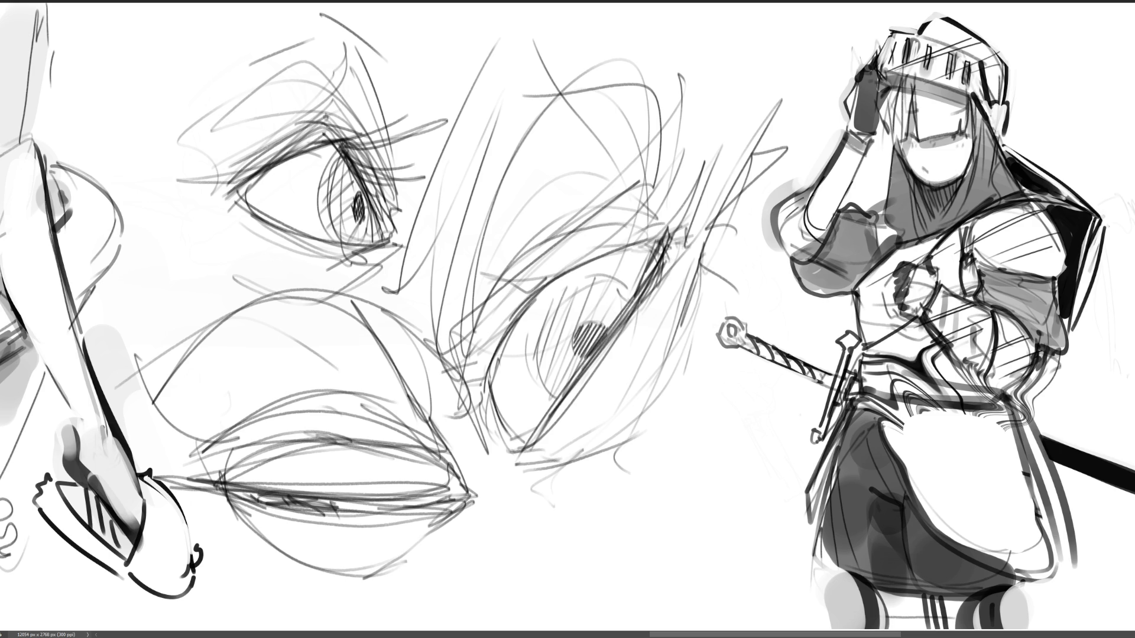
Darken the right eye's lower-left and outer edges.
left_click_drag(487, 394, 586, 253)
left_click_drag(521, 313, 634, 239)
left_click_drag(546, 282, 661, 237)
left_click_drag(502, 358, 523, 317)
left_click_drag(488, 433, 506, 349)
Redraw the right eye's outline, loop strokes over its top, and add diagonals between the eyes.
left_click_drag(497, 456, 510, 416)
mouse_move(515, 467)
left_mouse_down()
mouse_move(606, 439)
mouse_move(688, 281)
left_mouse_up()
left_click_drag(629, 415, 698, 260)
left_click_drag(473, 396, 524, 281)
mouse_move(592, 204)
left_mouse_down()
mouse_move(463, 348)
mouse_move(663, 176)
left_mouse_up()
mouse_move(559, 206)
left_mouse_down()
mouse_move(523, 201)
mouse_move(679, 167)
mouse_move(462, 335)
left_mouse_up()
left_click_drag(537, 90, 443, 378)
left_click_drag(466, 84, 415, 352)
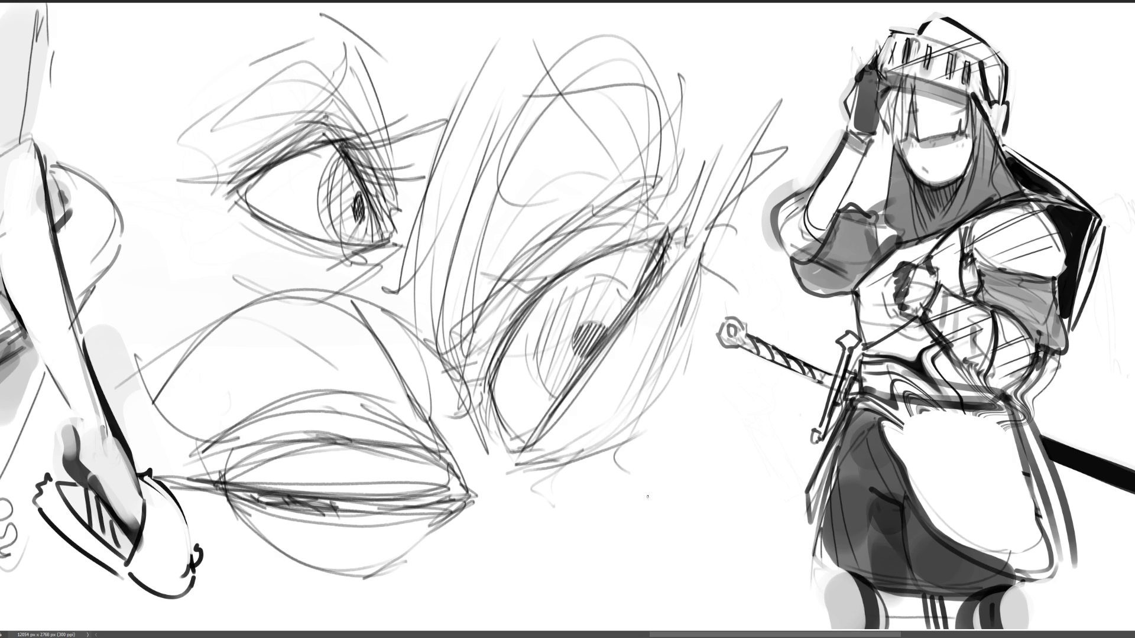
Rough in a triangle below the right eye with a curve inside and a sharpened apex.
left_click_drag(561, 568, 646, 467)
left_click_drag(642, 463, 693, 497)
left_click_drag(560, 566, 704, 493)
left_click_drag(578, 549, 591, 543)
mouse_move(646, 471)
left_mouse_down()
mouse_move(647, 518)
mouse_move(664, 512)
left_mouse_up()
mouse_move(650, 470)
left_mouse_down()
mouse_move(691, 500)
mouse_move(661, 499)
left_mouse_up()
left_click_drag(560, 559, 657, 463)
left_click_drag(658, 460, 626, 487)
mouse_move(549, 571)
left_mouse_down()
mouse_move(630, 487)
mouse_move(699, 480)
mouse_move(673, 460)
mouse_move(701, 390)
left_mouse_up()
Draw lines out from the triangle's apex and extend its lower-right edge.
left_click_drag(658, 450, 616, 457)
mouse_move(618, 455)
left_mouse_down()
mouse_move(553, 549)
mouse_move(548, 441)
left_mouse_up()
mouse_move(680, 487)
left_mouse_down()
mouse_move(710, 507)
mouse_move(714, 550)
left_mouse_up()
left_click_drag(712, 548, 652, 568)
left_click_drag(697, 506, 718, 540)
mouse_move(704, 556)
left_mouse_down()
mouse_move(724, 553)
mouse_move(541, 610)
left_mouse_up()
Block in the triangle's bottom and left edges with a line up its left side.
mouse_move(601, 525)
left_mouse_down()
mouse_move(553, 573)
mouse_move(560, 439)
left_mouse_up()
left_click_drag(631, 438, 552, 444)
left_click_drag(612, 450, 535, 465)
mouse_move(525, 508)
left_mouse_down()
mouse_move(544, 420)
mouse_move(620, 426)
left_mouse_up()
mouse_move(681, 467)
left_mouse_down()
mouse_move(635, 484)
mouse_move(657, 473)
mouse_move(674, 510)
mouse_move(690, 433)
mouse_move(671, 479)
mouse_move(682, 502)
mouse_move(672, 483)
mouse_move(677, 493)
left_mouse_up()
Darken the small oval, extend a line right of it, and add horizontal strokes near the apex.
left_click_drag(651, 455, 680, 488)
left_click_drag(645, 524, 713, 476)
mouse_move(672, 487)
left_mouse_down()
mouse_move(708, 522)
mouse_move(676, 566)
left_mouse_up()
mouse_move(632, 502)
left_mouse_down()
mouse_move(618, 456)
mouse_move(537, 578)
left_mouse_up()
left_click_drag(621, 445, 653, 442)
left_click_drag(562, 449, 635, 446)
mouse_move(618, 450)
left_mouse_down()
mouse_move(537, 423)
mouse_move(635, 453)
left_mouse_up()
Add more strokes to the triangle and darken its edges and eye.
left_click_drag(651, 453, 564, 557)
mouse_move(715, 376)
left_mouse_down()
mouse_move(594, 514)
mouse_move(571, 559)
left_mouse_up()
left_click_drag(651, 455, 562, 558)
left_click_drag(642, 515, 571, 557)
mouse_move(641, 481)
left_mouse_down()
mouse_move(678, 495)
mouse_move(588, 531)
mouse_move(549, 572)
left_mouse_up()
Darken the small eye and the triangle's lower-left, diagonal and right edges.
mouse_move(692, 492)
left_mouse_down()
mouse_move(568, 551)
mouse_move(603, 536)
left_mouse_up()
left_click_drag(615, 525, 586, 531)
left_click_drag(638, 477, 584, 533)
left_click_drag(655, 456, 636, 477)
mouse_move(592, 545)
left_mouse_down()
mouse_move(712, 487)
mouse_move(568, 565)
left_mouse_up()
mouse_move(702, 486)
left_mouse_down()
mouse_move(575, 560)
mouse_move(710, 547)
left_mouse_up()
Reinforce the triangle's bottom right and add loose strokes to its right.
left_click_drag(569, 599, 740, 533)
mouse_move(718, 544)
left_mouse_down()
mouse_move(794, 551)
mouse_move(579, 596)
mouse_move(772, 498)
left_mouse_up()
mouse_move(712, 507)
left_mouse_down()
mouse_move(751, 499)
mouse_move(798, 532)
left_mouse_up()
left_click_drag(739, 535, 792, 582)
mouse_move(672, 596)
left_mouse_down()
mouse_move(763, 576)
mouse_move(739, 536)
left_mouse_up()
left_click_drag(739, 541, 792, 520)
Redraw the triangle's bottom, left and top, then fade the middle sketches to pale grey.
left_click_drag(795, 571, 689, 520)
left_click_drag(566, 611, 645, 592)
left_click_drag(533, 468, 564, 603)
left_click_drag(508, 461, 529, 553)
left_click_drag(514, 417, 534, 565)
left_click_drag(649, 408, 512, 440)
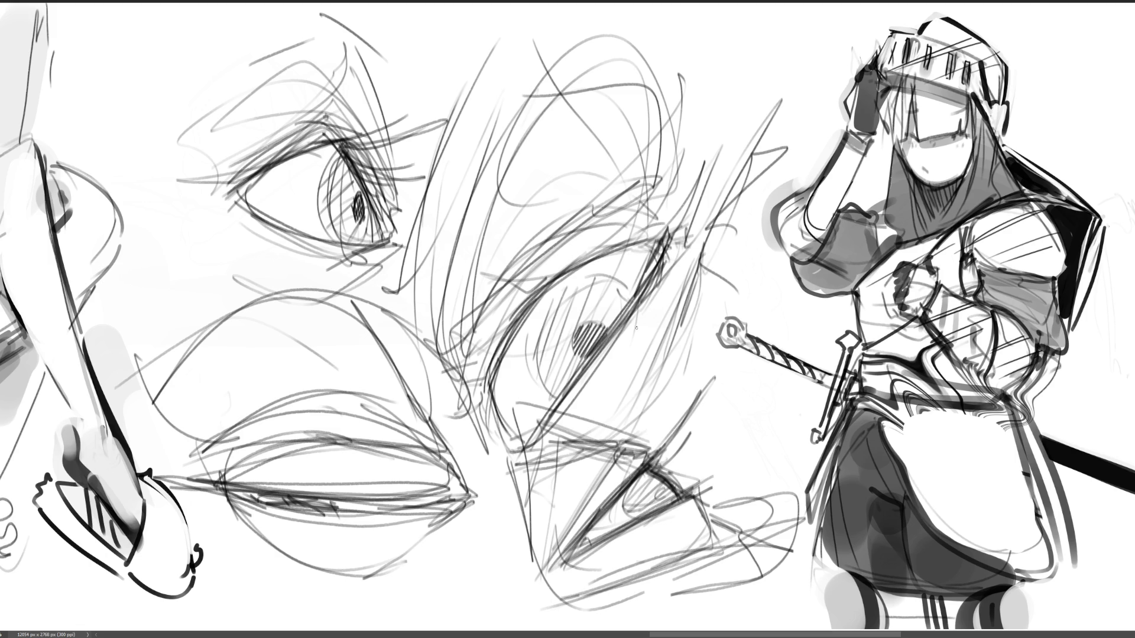
mouse_move(689, 275)
left_mouse_down()
mouse_move(798, 177)
mouse_move(355, 148)
mouse_move(237, 384)
mouse_move(163, 498)
left_mouse_up()
Fade the middle sketches further, then draw a closed eyelid with dark lid strokes and arcs.
mouse_move(647, 463)
left_mouse_down()
mouse_move(739, 502)
mouse_move(148, 266)
mouse_move(591, 95)
mouse_move(151, 485)
mouse_move(355, 64)
mouse_move(96, 51)
mouse_move(553, 494)
mouse_move(748, 225)
mouse_move(591, 266)
mouse_move(254, 177)
left_mouse_up()
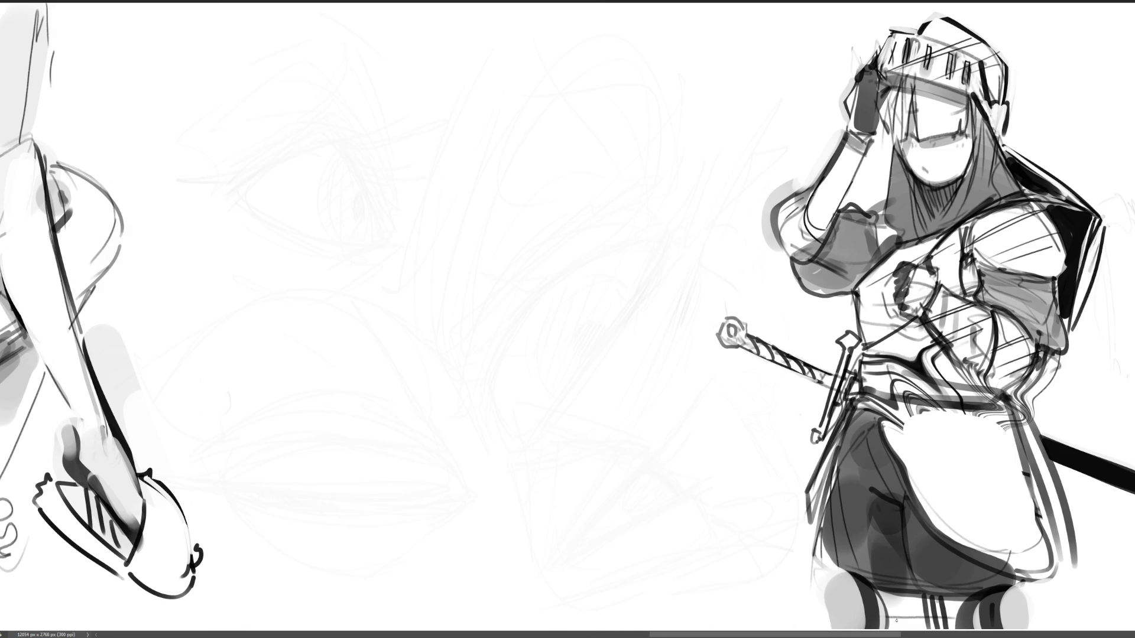
left_click_drag(342, 149, 395, 175)
left_click_drag(321, 130, 397, 177)
left_click_drag(325, 141, 300, 138)
left_click_drag(328, 152, 418, 180)
left_click_drag(322, 107, 359, 63)
left_click_drag(427, 76, 441, 105)
left_click_drag(450, 139, 443, 165)
mouse_move(328, 152)
left_mouse_down()
mouse_move(318, 159)
mouse_move(453, 177)
mouse_move(362, 191)
mouse_move(442, 181)
left_mouse_up()
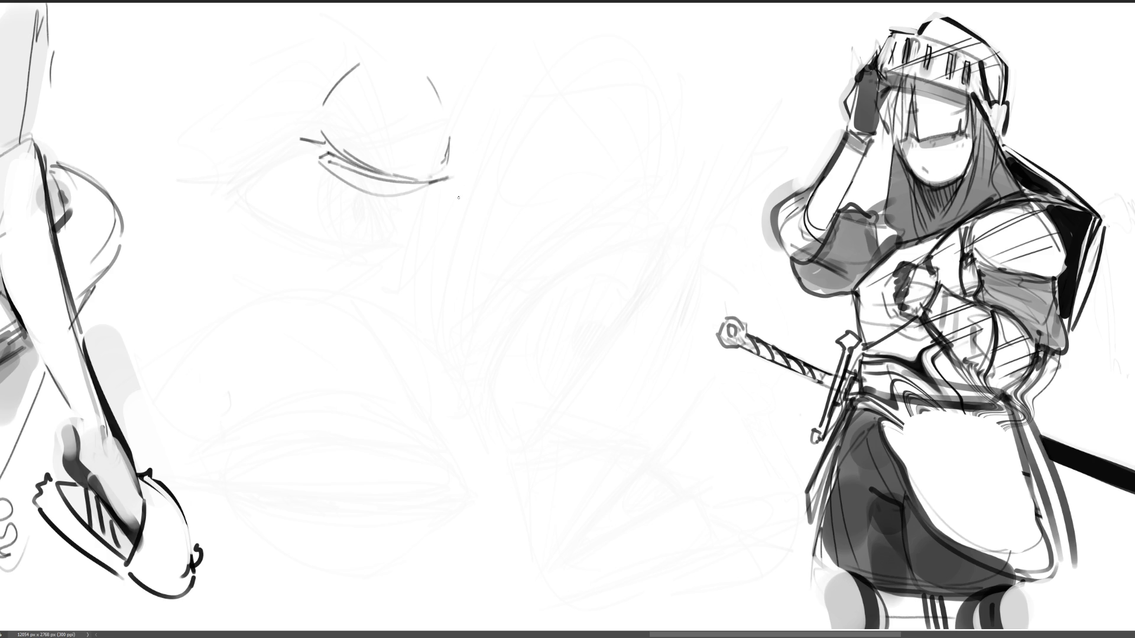
Curl the eye's lower line, mark its corner, and add a brow and longer upper lid.
left_click_drag(451, 173, 464, 174)
left_click_drag(454, 131, 453, 159)
left_click_drag(300, 8, 400, 39)
left_click_drag(302, 13, 459, 49)
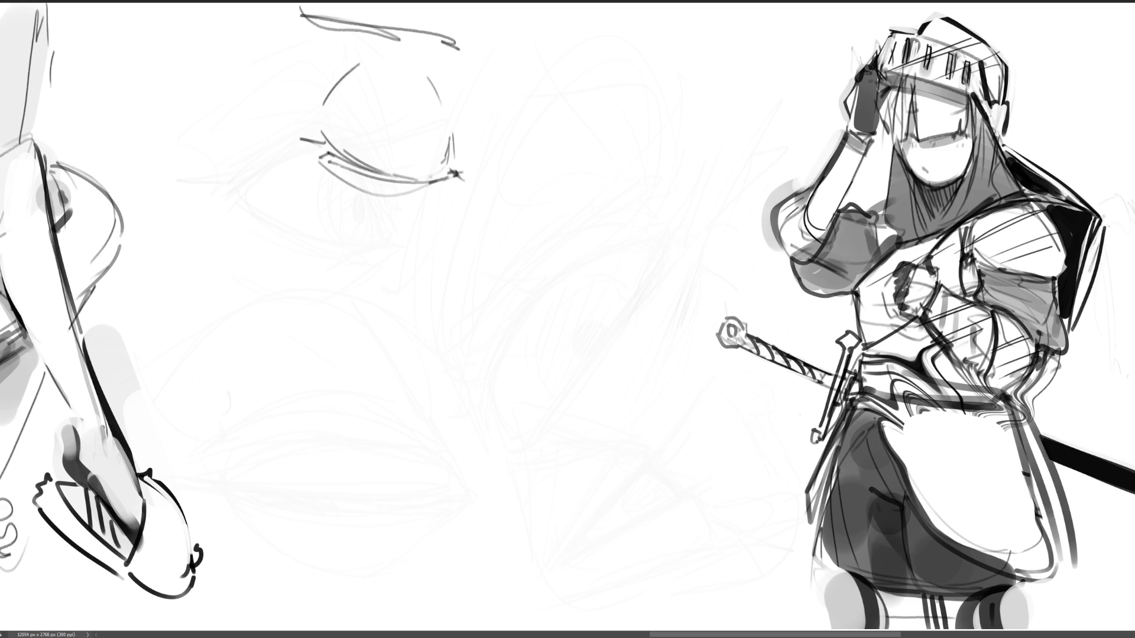
mouse_move(323, 23)
left_mouse_down()
mouse_move(474, 48)
mouse_move(465, 64)
left_mouse_up()
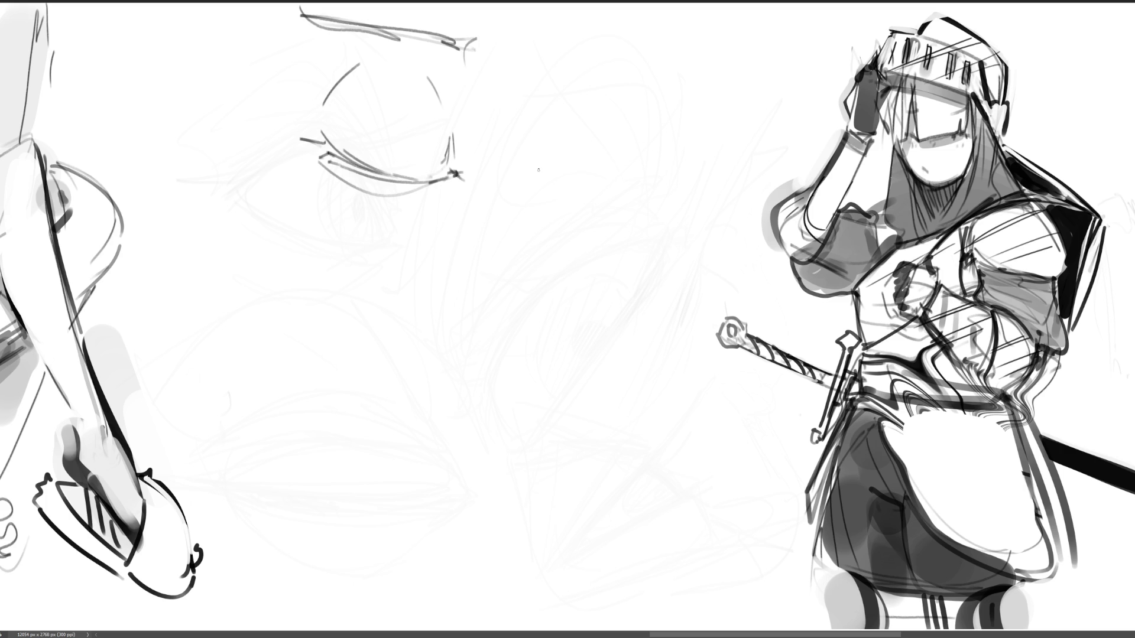
Start a second eye on the right with lid arcs, a crease and a brow.
mouse_move(632, 163)
left_mouse_down()
mouse_move(645, 149)
mouse_move(766, 164)
left_mouse_up()
mouse_move(751, 125)
left_mouse_down()
mouse_move(639, 157)
mouse_move(681, 177)
mouse_move(767, 169)
left_mouse_up()
mouse_move(644, 169)
left_mouse_down()
mouse_move(659, 129)
mouse_move(639, 169)
left_mouse_up()
left_click_drag(640, 166, 663, 172)
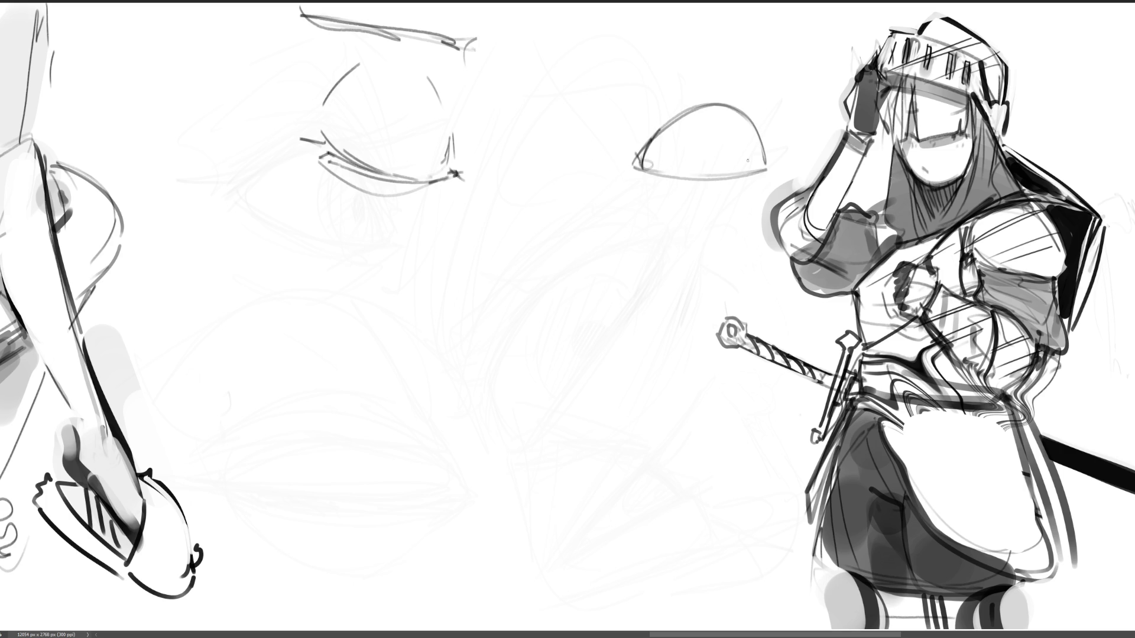
left_click_drag(770, 156, 790, 146)
left_click_drag(637, 152, 782, 110)
left_click_drag(647, 115, 681, 93)
mouse_move(681, 90)
left_mouse_down()
mouse_move(707, 83)
mouse_move(720, 49)
mouse_move(780, 113)
left_mouse_up()
mouse_move(634, 42)
left_mouse_down()
mouse_move(758, 25)
mouse_move(674, 48)
left_mouse_up()
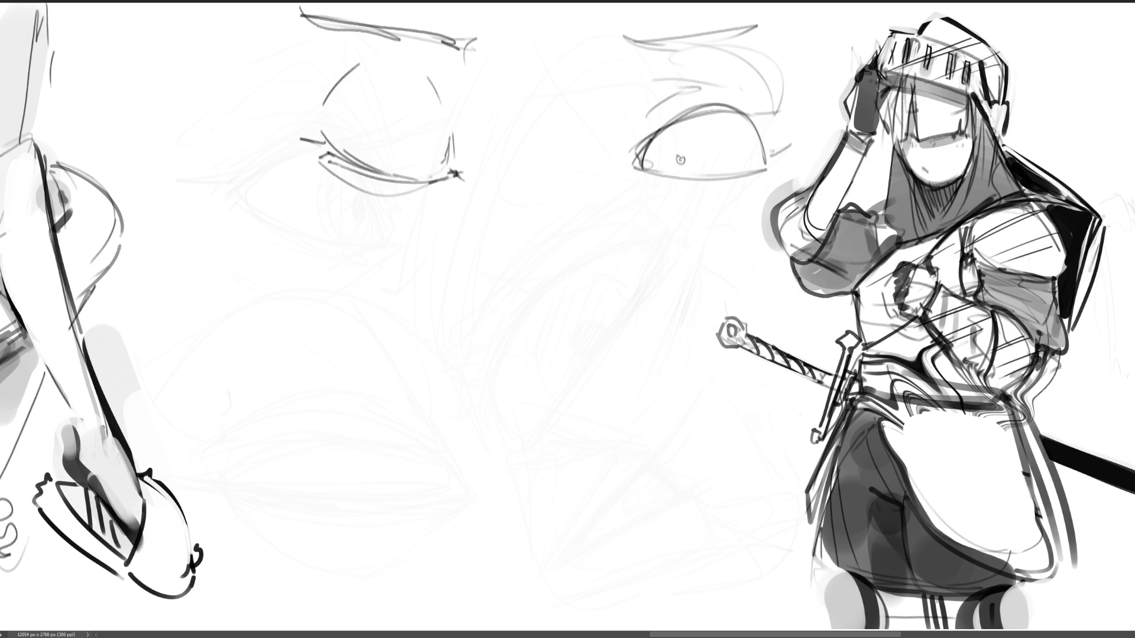
Outline the right eye's iris and add upper lid, lower lid and crease lines.
left_click_drag(658, 142, 657, 175)
mouse_move(707, 132)
left_mouse_down()
mouse_move(703, 168)
mouse_move(752, 176)
left_mouse_up()
left_click_drag(725, 107, 766, 168)
mouse_move(644, 155)
left_mouse_down()
mouse_move(643, 175)
mouse_move(624, 171)
mouse_move(779, 172)
left_mouse_up()
mouse_move(652, 201)
left_mouse_down()
mouse_move(693, 210)
mouse_move(762, 182)
left_mouse_up()
mouse_move(643, 133)
left_mouse_down()
mouse_move(631, 153)
mouse_move(670, 95)
left_mouse_up()
left_click_drag(695, 83, 765, 133)
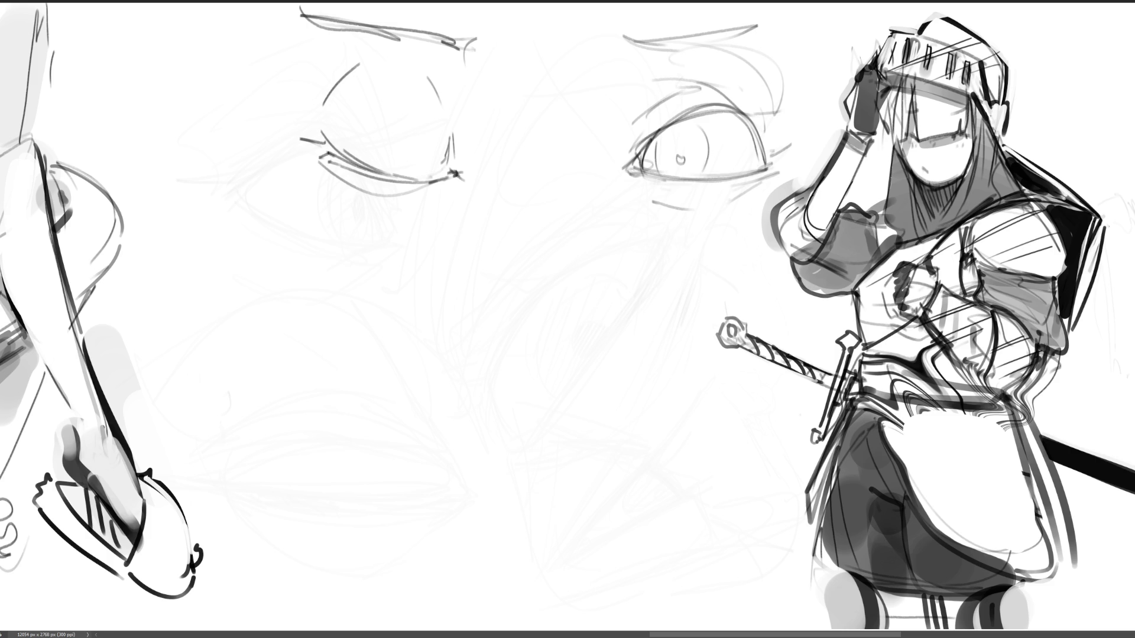
Hatch the iris, define its edge and inner lid, and draw the eyebrow above.
mouse_move(684, 124)
left_mouse_down()
mouse_move(656, 161)
mouse_move(691, 167)
left_mouse_up()
mouse_move(700, 162)
left_mouse_down()
mouse_move(682, 177)
mouse_move(691, 154)
left_mouse_up()
left_click_drag(700, 149, 704, 166)
mouse_move(656, 139)
left_mouse_down()
mouse_move(738, 112)
mouse_move(789, 113)
mouse_move(767, 151)
left_mouse_up()
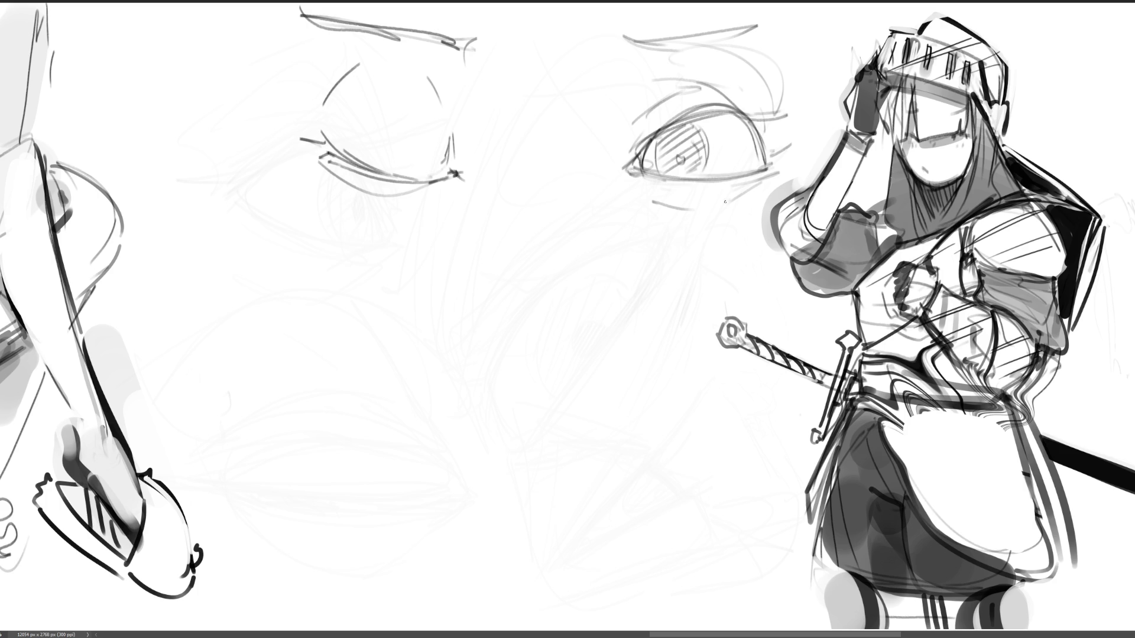
left_click_drag(614, 159, 695, 111)
left_click_drag(622, 35, 778, 22)
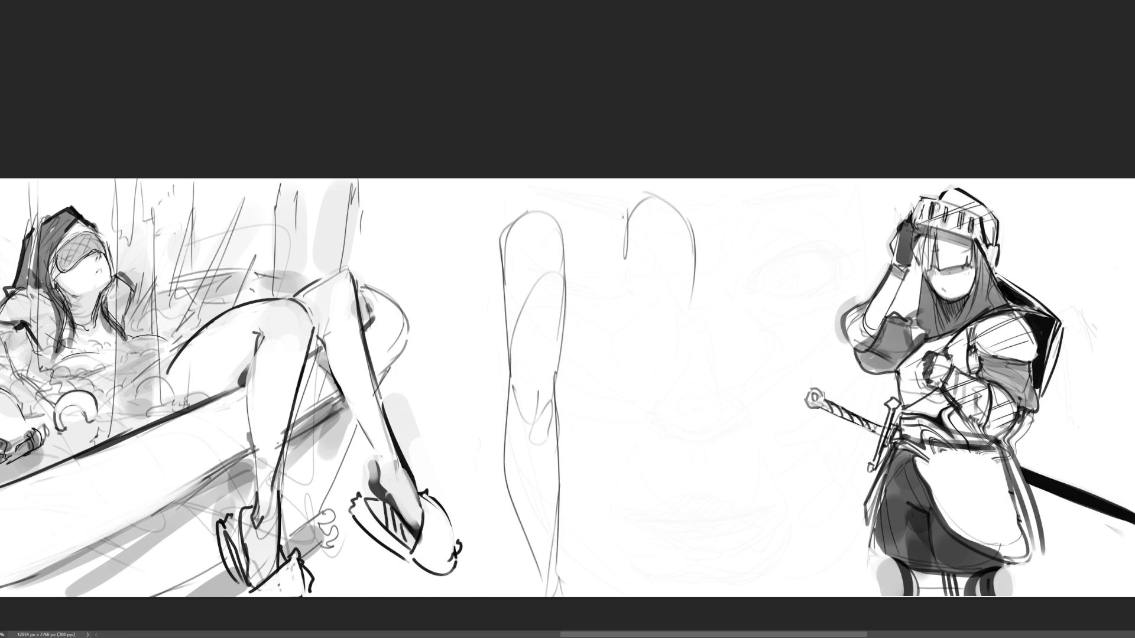
Outline a leg study with its calf and ankle beside the knight.
left_click_drag(626, 211, 629, 255)
left_click_drag(628, 225, 660, 353)
left_click_drag(698, 264, 663, 401)
left_click_drag(632, 318, 663, 413)
mouse_move(682, 334)
left_mouse_down()
mouse_move(675, 415)
mouse_move(647, 442)
left_mouse_up()
left_click_drag(626, 372, 671, 514)
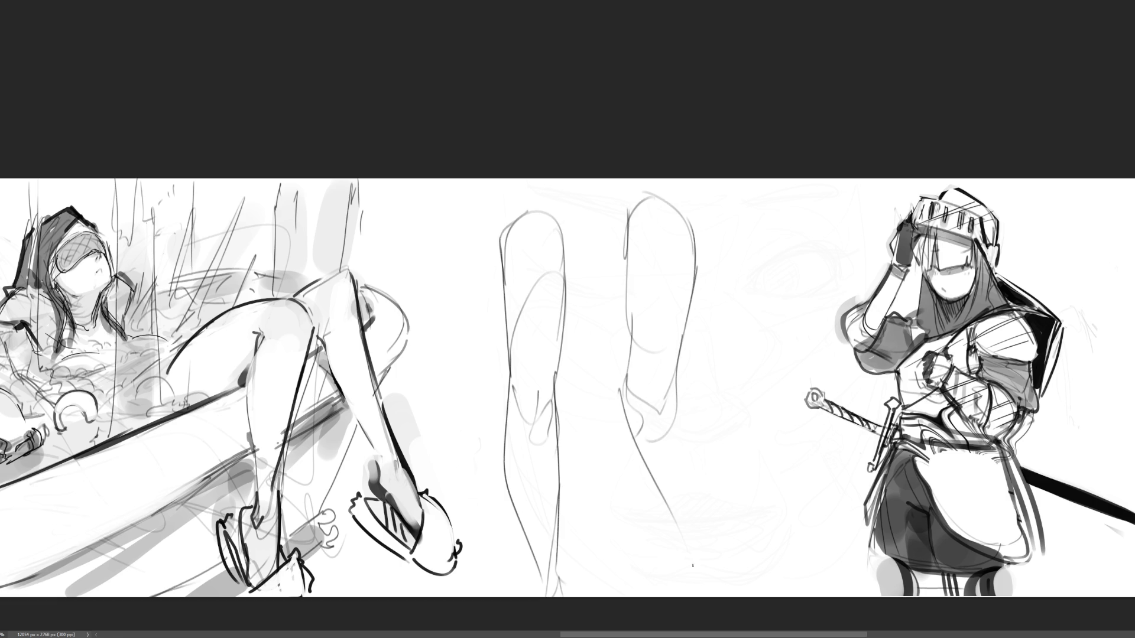
Close the first leg's ankle and darken the top curve of the right leg.
left_click_drag(683, 347, 698, 590)
left_click_drag(672, 538, 687, 576)
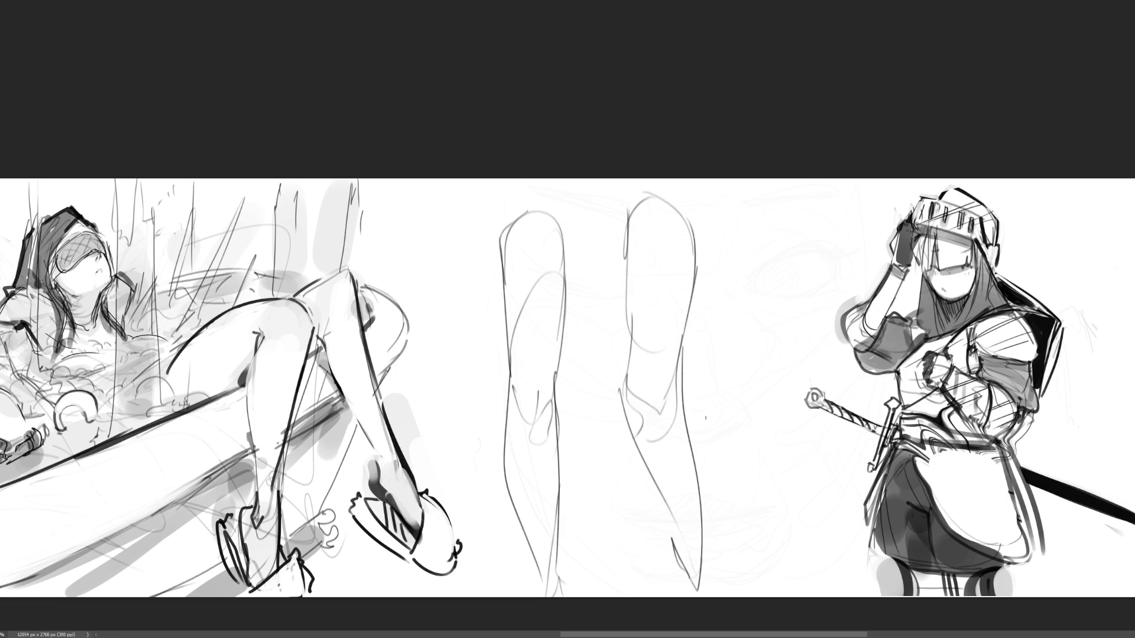
left_click_drag(630, 204, 693, 267)
left_click_drag(699, 214, 690, 306)
left_click_drag(696, 243, 707, 230)
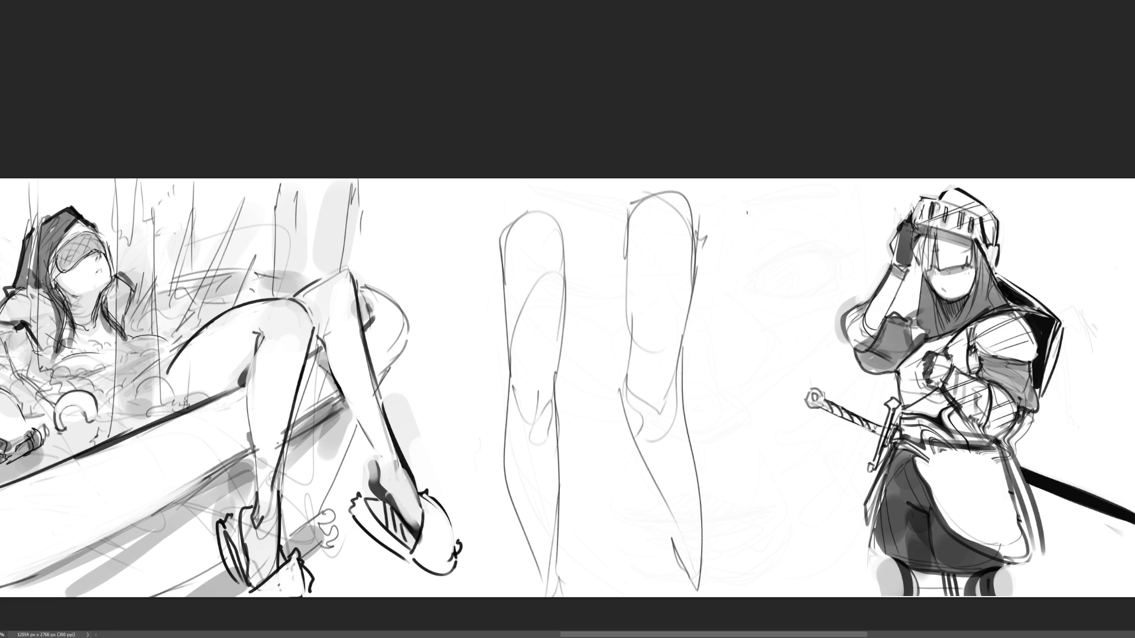
Sketch a third leg study with outer and inner contours, a knee loop and ankle.
left_click_drag(752, 204, 753, 276)
left_click_drag(754, 200, 801, 242)
left_click_drag(786, 213, 840, 299)
mouse_move(784, 213)
left_mouse_down()
mouse_move(814, 244)
mouse_move(820, 362)
left_mouse_up()
mouse_move(742, 262)
left_mouse_down()
mouse_move(788, 363)
mouse_move(804, 440)
left_mouse_up()
left_click_drag(805, 381, 826, 397)
left_click_drag(820, 340, 828, 414)
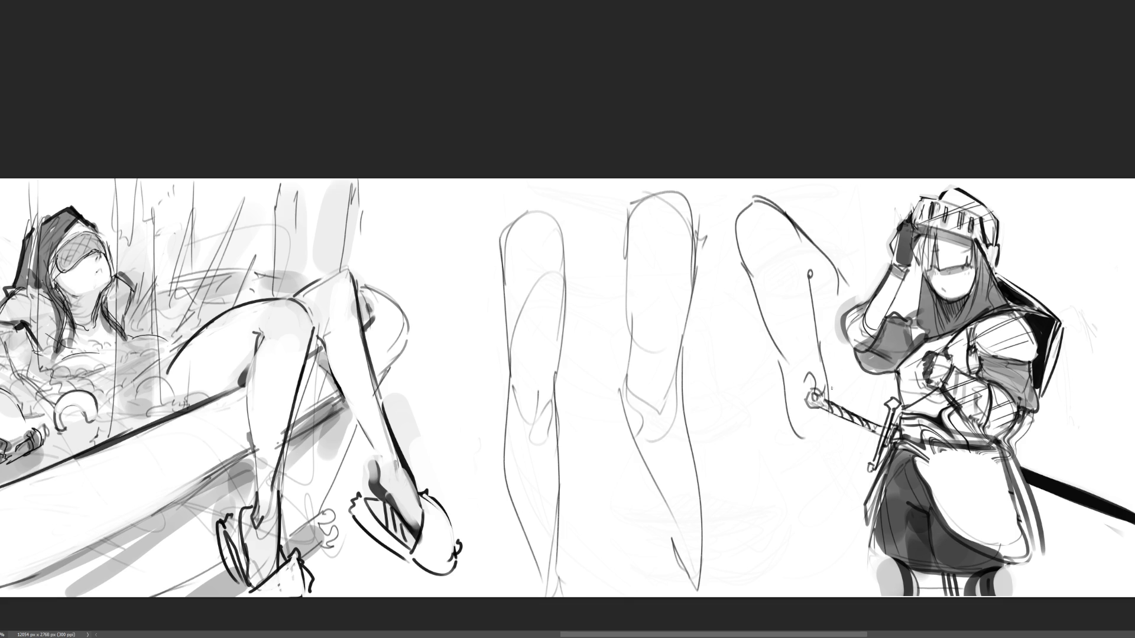
left_click_drag(833, 371, 825, 587)
left_click_drag(784, 392, 811, 575)
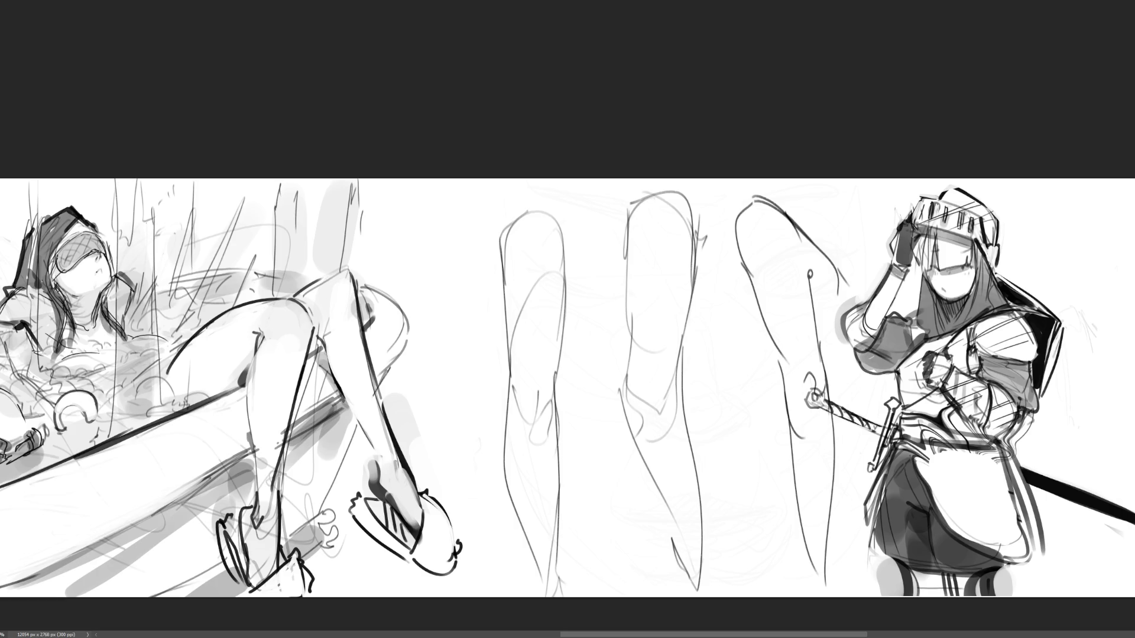
Draw a smaller in-between leg with knee, shin lines and a foot.
mouse_move(705, 324)
left_mouse_down()
mouse_move(736, 274)
mouse_move(714, 316)
mouse_move(744, 294)
mouse_move(733, 362)
left_mouse_up()
left_click_drag(757, 316, 739, 361)
mouse_move(742, 285)
left_mouse_down()
mouse_move(763, 340)
mouse_move(744, 377)
left_mouse_up()
left_click_drag(728, 352, 744, 362)
mouse_move(723, 362)
left_mouse_down()
mouse_move(736, 444)
mouse_move(762, 506)
left_mouse_up()
left_click_drag(772, 352, 775, 516)
mouse_move(759, 455)
left_mouse_down()
mouse_move(774, 498)
mouse_move(772, 554)
left_mouse_up()
mouse_move(762, 515)
left_mouse_down()
mouse_move(758, 552)
mouse_move(772, 564)
left_mouse_up()
left_click_drag(786, 504, 783, 559)
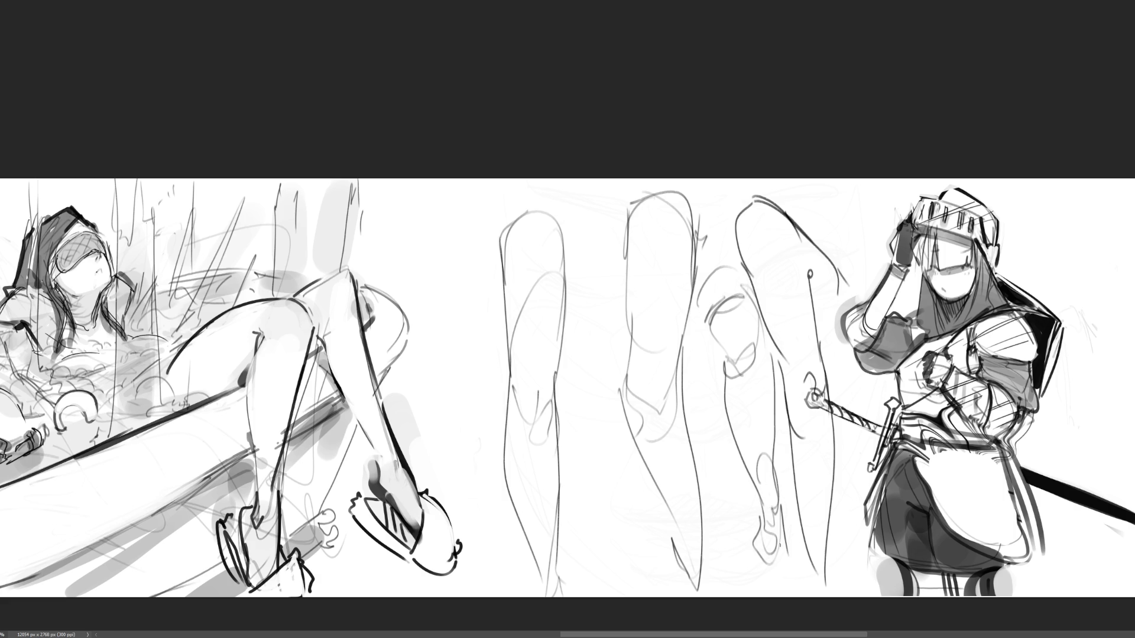
Add a leg between the first two with thigh, knee, shin and a small foot.
mouse_move(575, 214)
left_mouse_down()
mouse_move(589, 206)
mouse_move(601, 222)
mouse_move(566, 223)
left_mouse_up()
mouse_move(572, 234)
left_mouse_down()
mouse_move(566, 254)
mouse_move(591, 233)
left_mouse_up()
left_click_drag(598, 233, 614, 326)
mouse_move(566, 255)
left_mouse_down()
mouse_move(581, 335)
mouse_move(606, 314)
mouse_move(602, 348)
left_mouse_up()
left_click_drag(566, 296, 574, 334)
mouse_move(574, 333)
left_mouse_down()
mouse_move(586, 362)
mouse_move(609, 319)
left_mouse_up()
mouse_move(607, 320)
left_mouse_down()
mouse_move(618, 353)
mouse_move(600, 378)
left_mouse_up()
mouse_move(571, 340)
left_mouse_down()
mouse_move(589, 378)
mouse_move(609, 384)
mouse_move(593, 397)
mouse_move(595, 525)
left_mouse_up()
left_click_drag(614, 360, 603, 548)
left_click_drag(579, 488, 612, 563)
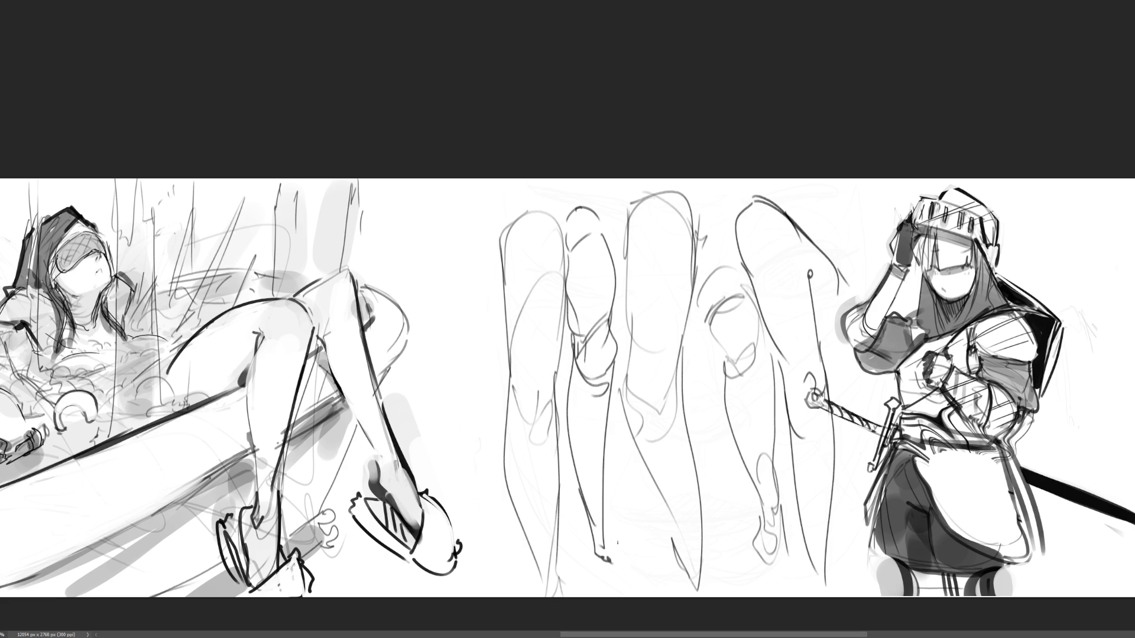
Sketch a leg study on the left with its foot, then erase all studies to faint guides.
mouse_move(428, 203)
left_mouse_down()
mouse_move(450, 191)
mouse_move(482, 250)
mouse_move(411, 253)
mouse_move(427, 307)
left_mouse_up()
left_click_drag(461, 180, 490, 377)
left_click_drag(426, 305, 470, 413)
mouse_move(494, 395)
left_mouse_down()
mouse_move(484, 423)
mouse_move(468, 417)
mouse_move(476, 445)
mouse_move(494, 435)
mouse_move(480, 453)
left_mouse_up()
mouse_move(481, 413)
left_mouse_down()
mouse_move(454, 453)
mouse_move(455, 478)
left_mouse_up()
left_click_drag(453, 479, 474, 554)
left_click_drag(495, 422, 486, 597)
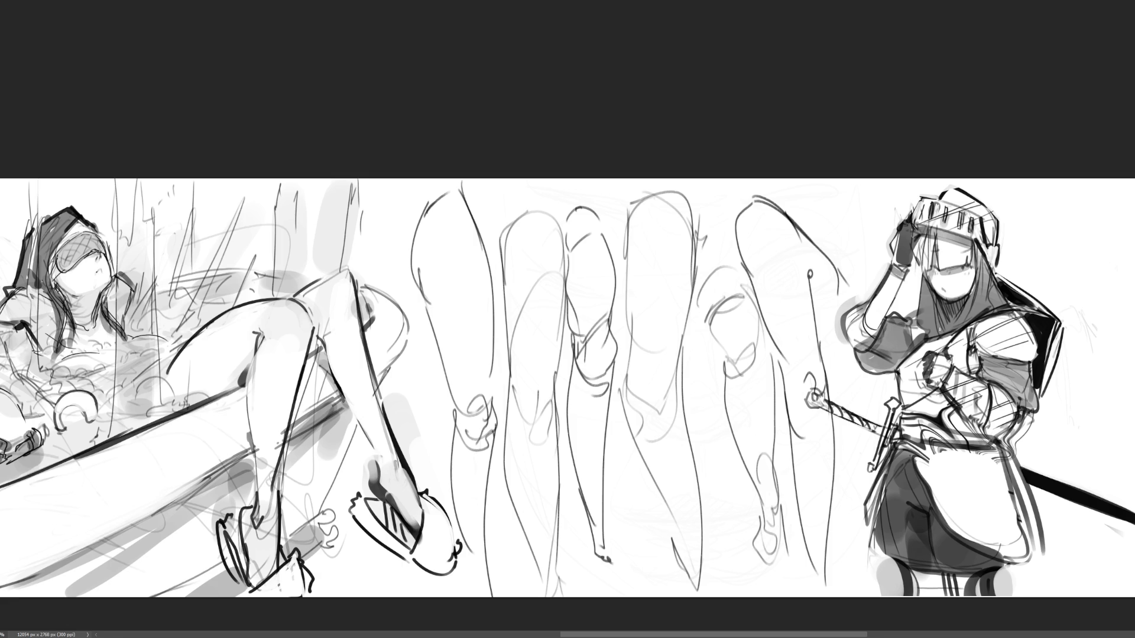
mouse_move(786, 231)
left_mouse_down()
mouse_move(668, 225)
mouse_move(745, 308)
mouse_move(566, 411)
mouse_move(686, 521)
mouse_move(502, 565)
mouse_move(804, 526)
mouse_move(757, 323)
mouse_move(425, 248)
left_mouse_up()
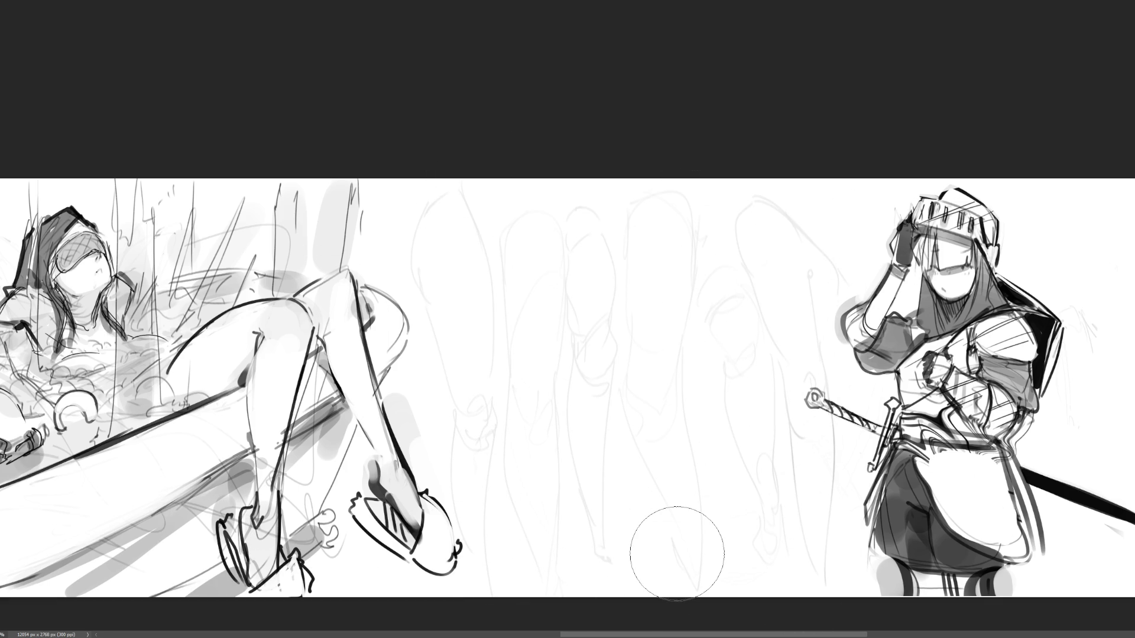
Draw a bold arch over the faint studies with leg lines down to the bottom.
mouse_move(684, 217)
left_mouse_down()
mouse_move(704, 263)
mouse_move(766, 227)
mouse_move(772, 279)
mouse_move(707, 276)
mouse_move(744, 355)
left_mouse_up()
mouse_move(774, 268)
left_mouse_down()
mouse_move(783, 342)
mouse_move(771, 378)
mouse_move(746, 367)
mouse_move(777, 384)
mouse_move(760, 396)
mouse_move(748, 384)
mouse_move(791, 367)
mouse_move(791, 402)
left_mouse_up()
mouse_move(786, 342)
left_mouse_down()
mouse_move(817, 539)
mouse_move(802, 596)
left_mouse_up()
left_click_drag(770, 405, 784, 454)
left_click_drag(747, 385, 792, 594)
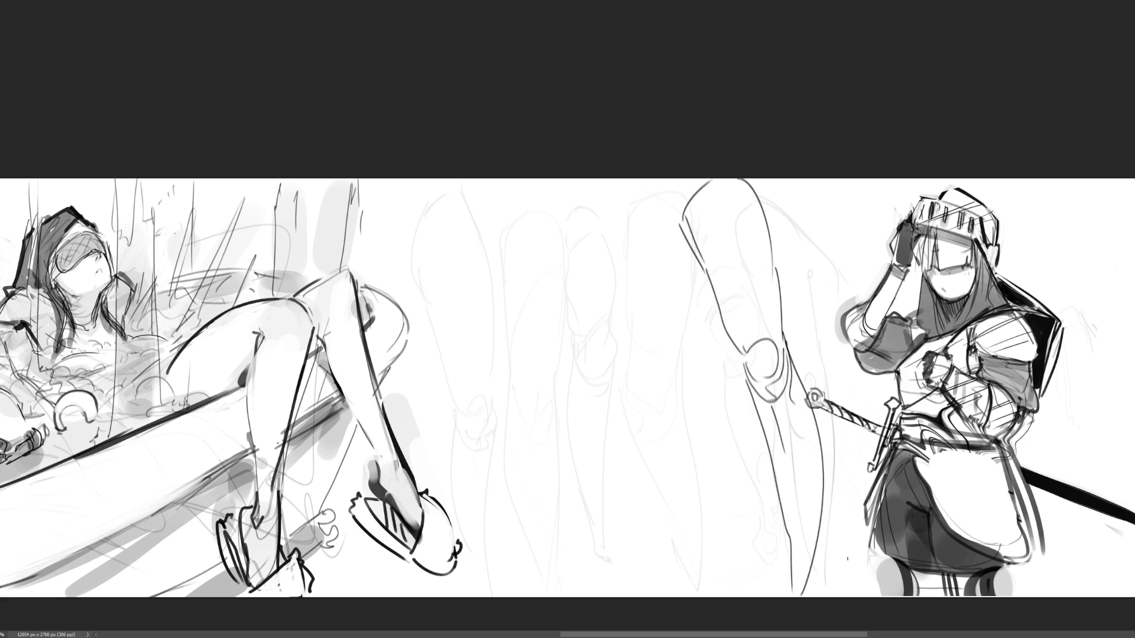
Add curved right and left leg lines, undoing and redrawing misplaced strokes.
left_click_drag(799, 366, 806, 594)
key("ctrl+z")
left_click_drag(796, 364, 806, 588)
key("ctrl+z")
left_click_drag(799, 376, 806, 595)
left_click_drag(755, 393, 794, 596)
left_click_drag(805, 567, 804, 595)
key("ctrl+z")
key("ctrl+z")
left_click_drag(752, 390, 797, 599)
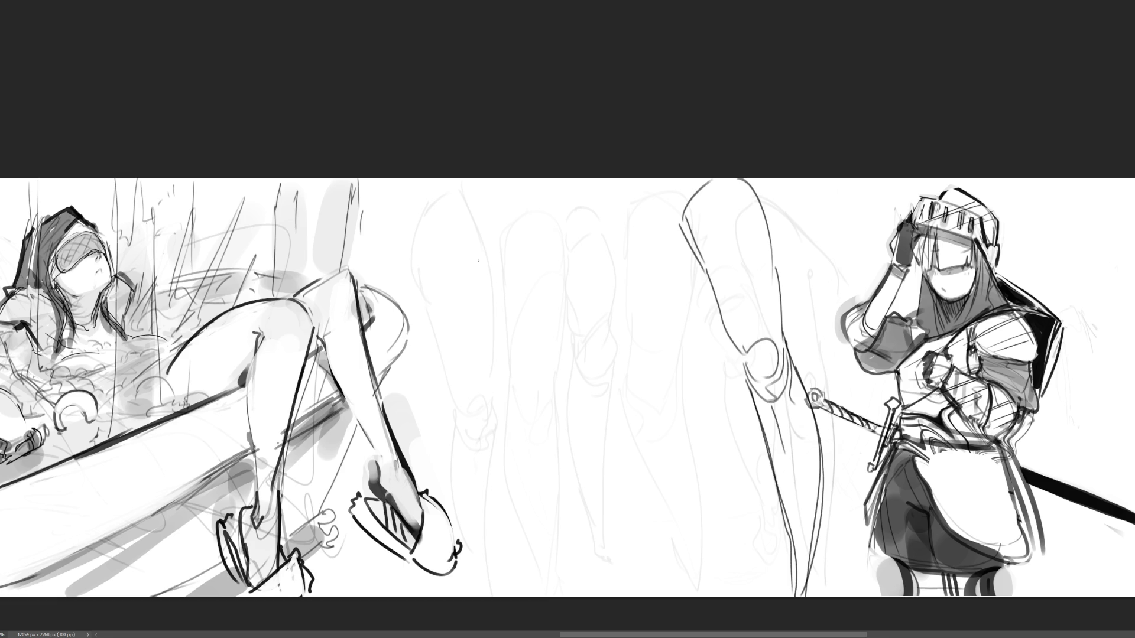
Outline bold hips with a top curve, sweeping hip curves and right thigh contours.
left_click_drag(466, 239, 506, 278)
mouse_move(470, 226)
left_mouse_down()
mouse_move(505, 182)
mouse_move(543, 205)
mouse_move(647, 231)
mouse_move(658, 266)
left_mouse_up()
left_click_drag(644, 224, 669, 324)
left_click_drag(512, 227, 518, 283)
mouse_move(526, 220)
left_mouse_down()
mouse_move(528, 265)
mouse_move(656, 239)
left_mouse_up()
left_click_drag(520, 287, 651, 252)
mouse_move(546, 273)
left_mouse_down()
mouse_move(653, 256)
mouse_move(688, 278)
mouse_move(663, 387)
left_mouse_up()
left_click_drag(692, 272, 653, 392)
left_click_drag(673, 352, 659, 365)
Add left hip lines, long leg contours and a diagonal line left of the hips.
mouse_move(515, 255)
left_mouse_down()
mouse_move(520, 292)
mouse_move(508, 297)
mouse_move(519, 296)
left_mouse_up()
mouse_move(517, 296)
left_mouse_down()
mouse_move(533, 528)
mouse_move(606, 537)
left_mouse_up()
left_click_drag(689, 350, 621, 555)
left_click_drag(668, 418, 638, 507)
mouse_move(636, 508)
left_mouse_down()
mouse_move(561, 574)
mouse_move(576, 569)
left_mouse_up()
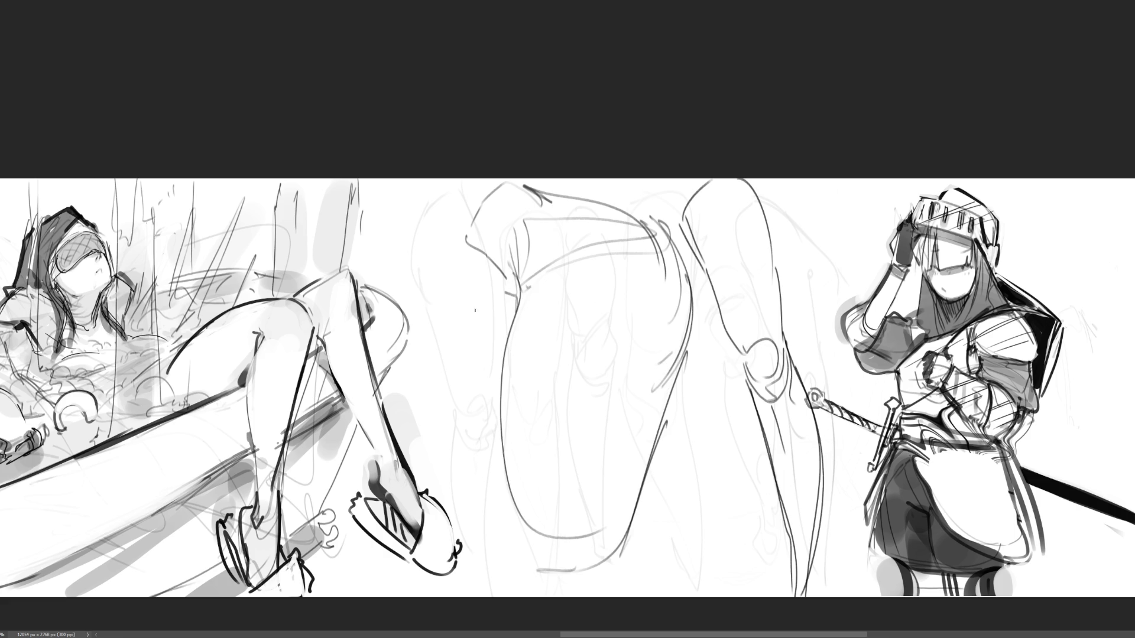
left_click_drag(376, 223, 502, 308)
Scale the central leg sketch down slightly with Free Transform.
key("ctrl+t")
mouse_move(885, 178)
left_mouse_down()
mouse_move(828, 199)
mouse_move(762, 278)
mouse_move(804, 181)
left_mouse_up()
key("Return")
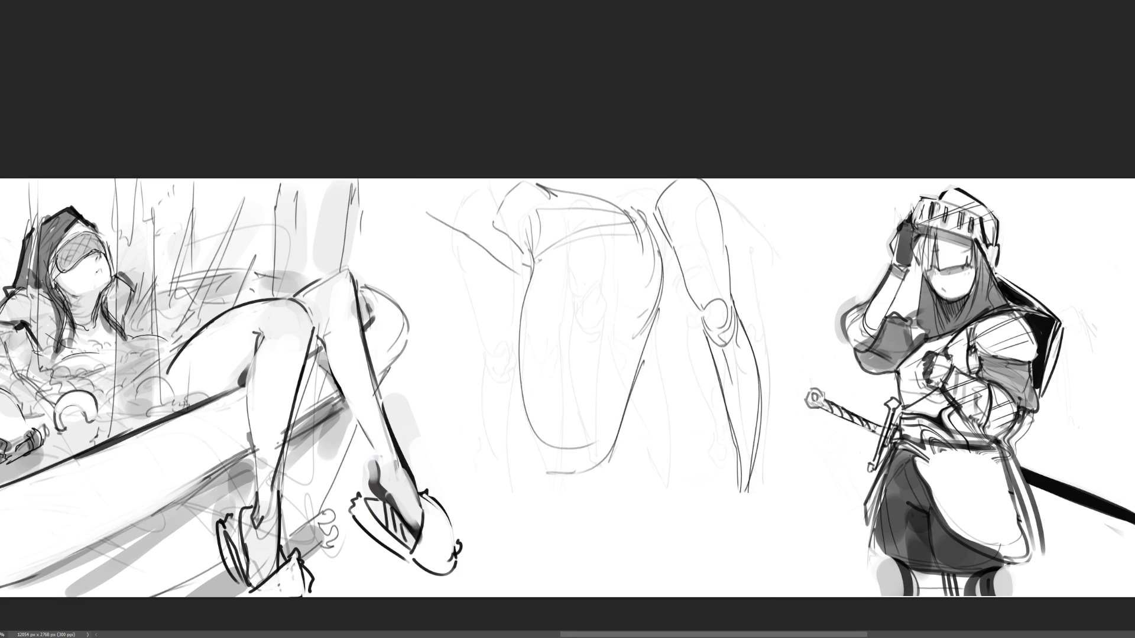
Darken the leg contours and carry the knee and lower legs to the bottom edge.
left_click_drag(654, 324, 613, 467)
left_click_drag(630, 419, 592, 543)
left_click_drag(656, 322, 600, 529)
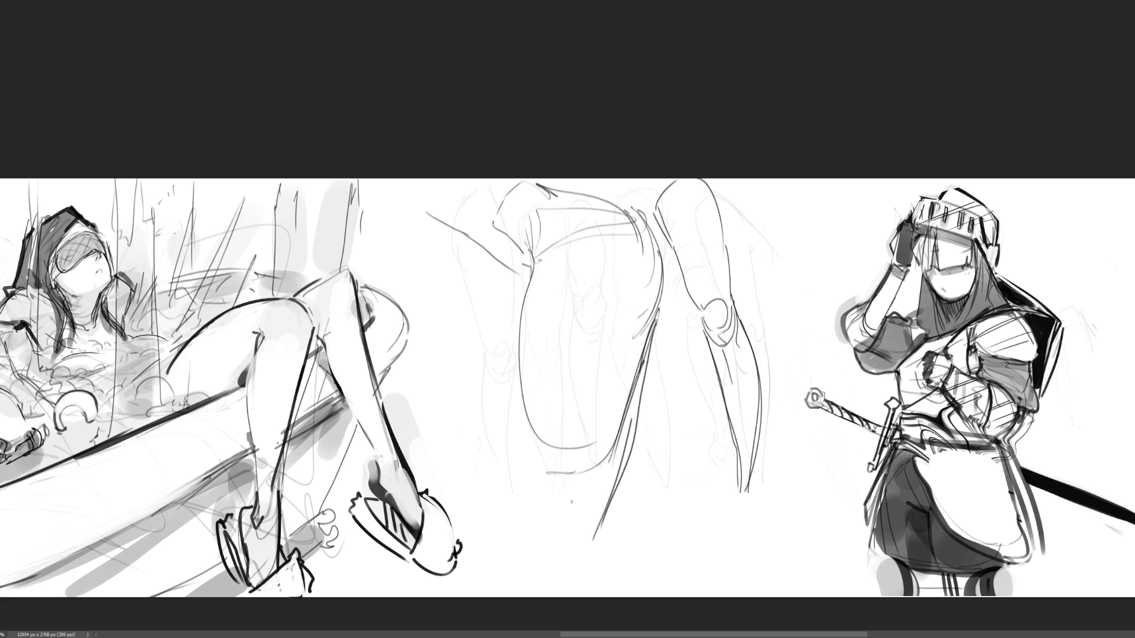
left_click_drag(517, 352, 548, 532)
mouse_move(543, 438)
left_mouse_down()
mouse_move(537, 514)
mouse_move(548, 544)
mouse_move(583, 558)
left_mouse_up()
mouse_move(612, 479)
left_mouse_down()
mouse_move(603, 535)
mouse_move(609, 496)
left_mouse_up()
left_click_drag(609, 495, 587, 589)
left_click_drag(539, 536, 543, 597)
mouse_move(587, 503)
left_mouse_down()
mouse_move(568, 592)
mouse_move(605, 597)
left_mouse_up()
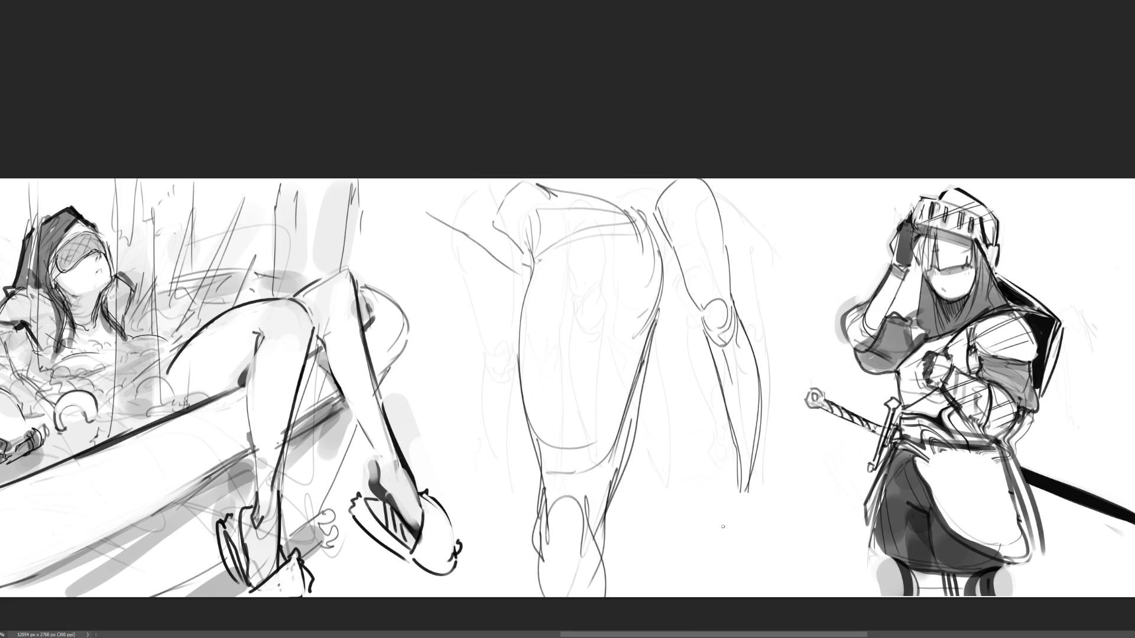
Ink a bold black edge along the hip and buttock contour, cleaning up stray ends and blobs.
left_click_drag(625, 217, 640, 229)
mouse_move(628, 211)
left_mouse_down()
mouse_move(665, 301)
mouse_move(656, 257)
mouse_move(632, 232)
mouse_move(656, 260)
mouse_move(665, 305)
mouse_move(661, 277)
mouse_move(661, 288)
left_mouse_up()
left_click_drag(618, 234, 661, 304)
left_click_drag(645, 260, 653, 319)
left_click_drag(665, 281, 648, 328)
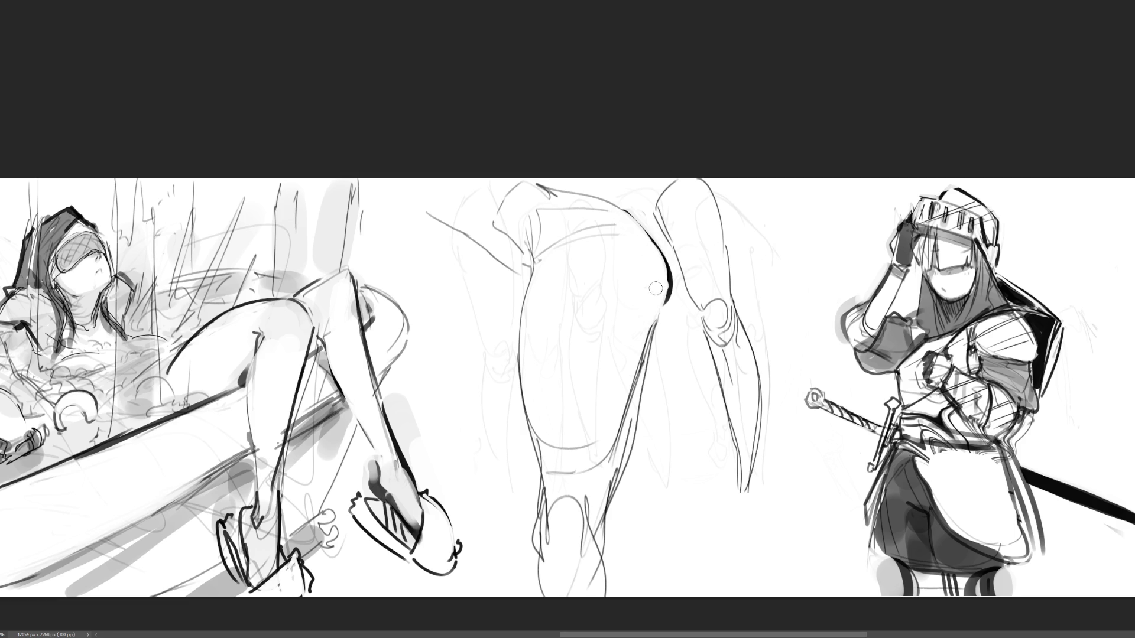
left_click_drag(642, 234, 663, 277)
mouse_move(621, 225)
left_mouse_down()
mouse_move(669, 294)
mouse_move(675, 272)
mouse_move(642, 335)
left_mouse_up()
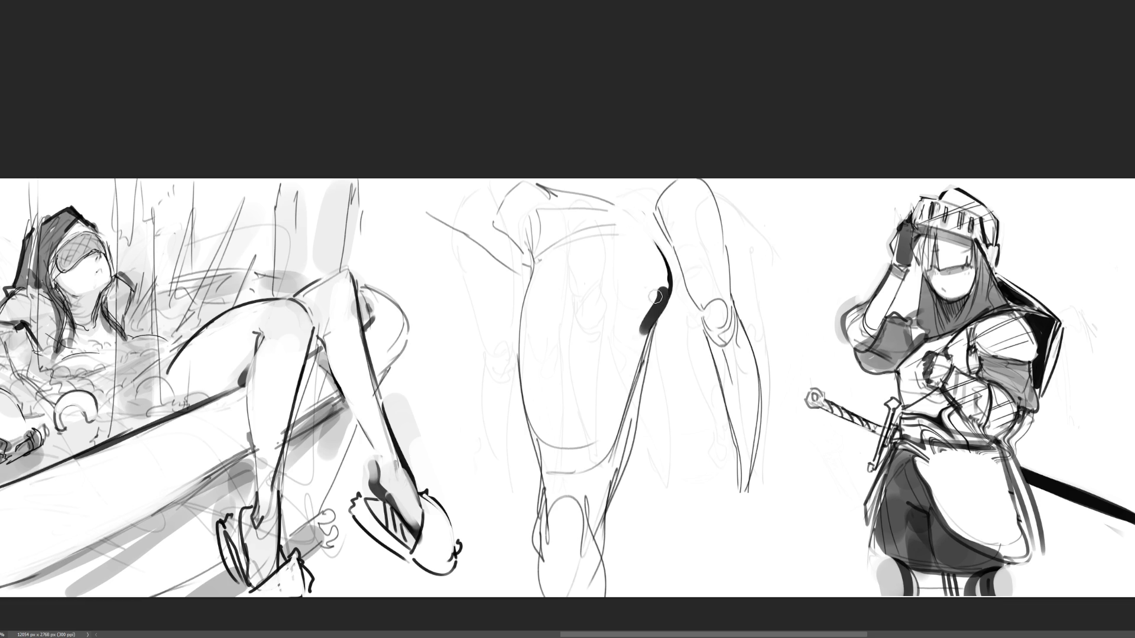
Extend the thick black line down the right thigh and taper it.
left_click_drag(661, 286, 631, 419)
left_click_drag(647, 319, 621, 414)
left_click_drag(657, 355, 640, 435)
left_click_drag(639, 328, 618, 490)
left_click_drag(649, 408, 621, 500)
left_click_drag(654, 384, 636, 440)
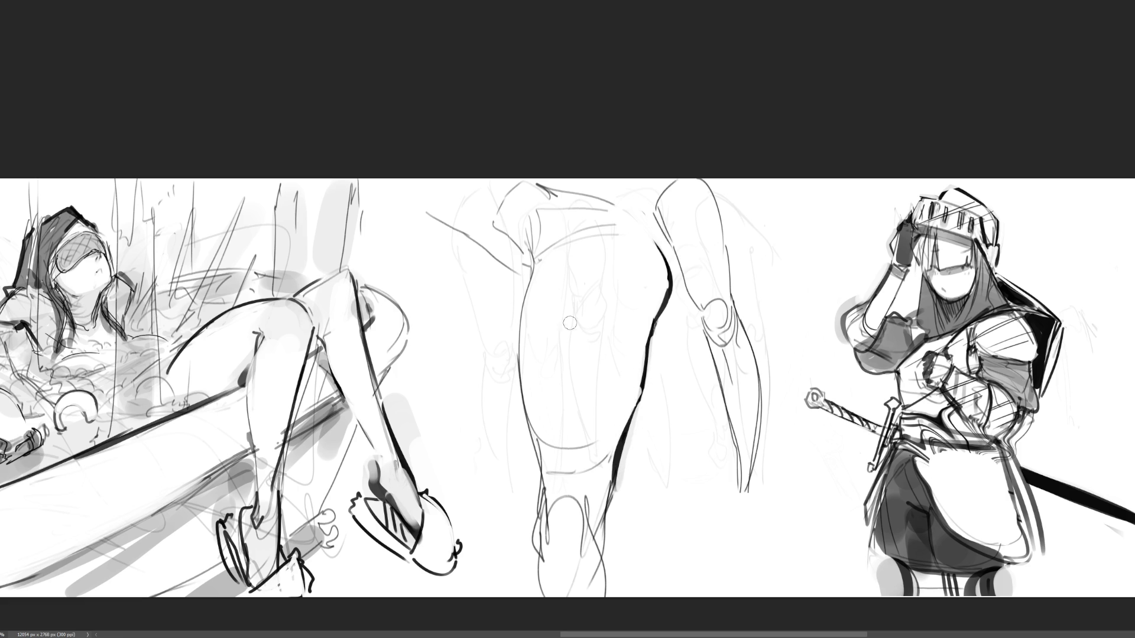
Ink a bold, tapered black line down the left thigh.
mouse_move(536, 251)
left_mouse_down()
mouse_move(520, 381)
mouse_move(546, 467)
mouse_move(539, 302)
mouse_move(535, 355)
left_mouse_up()
left_click_drag(538, 297, 550, 427)
left_click_drag(534, 323, 560, 465)
mouse_move(533, 369)
left_mouse_down()
mouse_move(551, 456)
mouse_move(534, 542)
left_mouse_up()
Mark both knee contours in dark grey, with a curve under the knee centre.
left_click_drag(535, 461, 530, 556)
left_click_drag(528, 509, 535, 554)
left_click_drag(530, 451, 535, 541)
left_click_drag(604, 472, 597, 534)
left_click_drag(602, 478, 617, 570)
left_click_drag(586, 515, 610, 570)
Undo the curved knee strokes and paint over both knees with white.
key("ctrl+z")
mouse_move(558, 470)
left_mouse_down()
mouse_move(582, 517)
mouse_move(588, 482)
left_mouse_up()
key("ctrl+z")
key("ctrl+z")
key("ctrl+z")
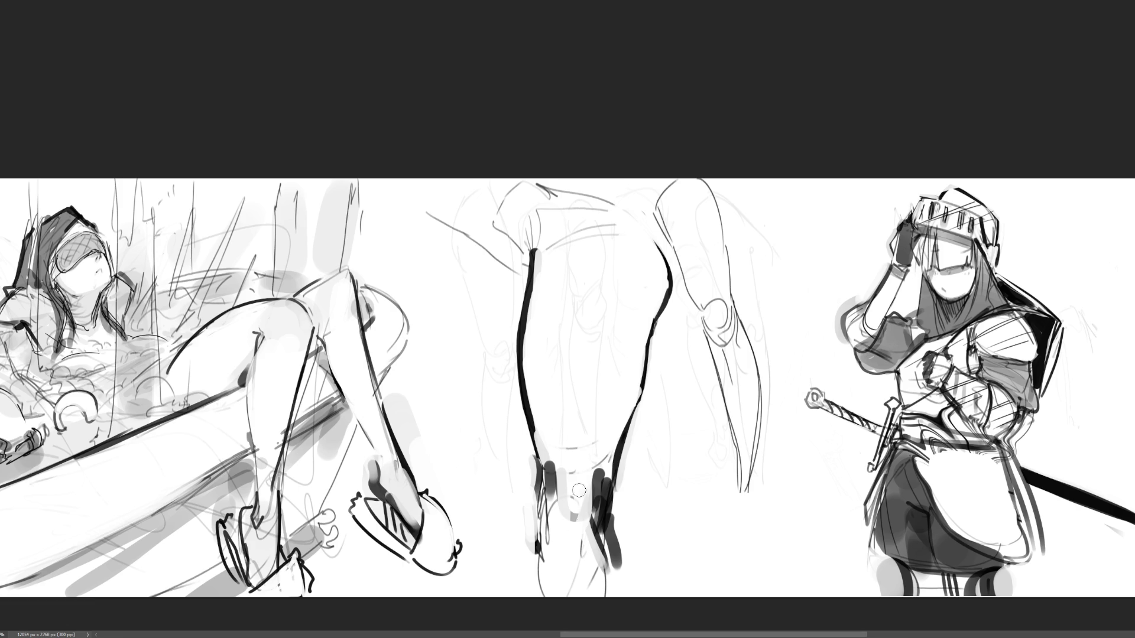
left_click_drag(603, 454, 603, 573)
left_click(588, 516)
left_click_drag(615, 514, 599, 571)
left_click_drag(609, 493, 609, 558)
mouse_move(609, 454)
left_mouse_down()
mouse_move(615, 534)
mouse_move(604, 540)
left_mouse_up()
mouse_move(554, 440)
left_mouse_down()
mouse_move(553, 520)
mouse_move(610, 562)
left_mouse_up()
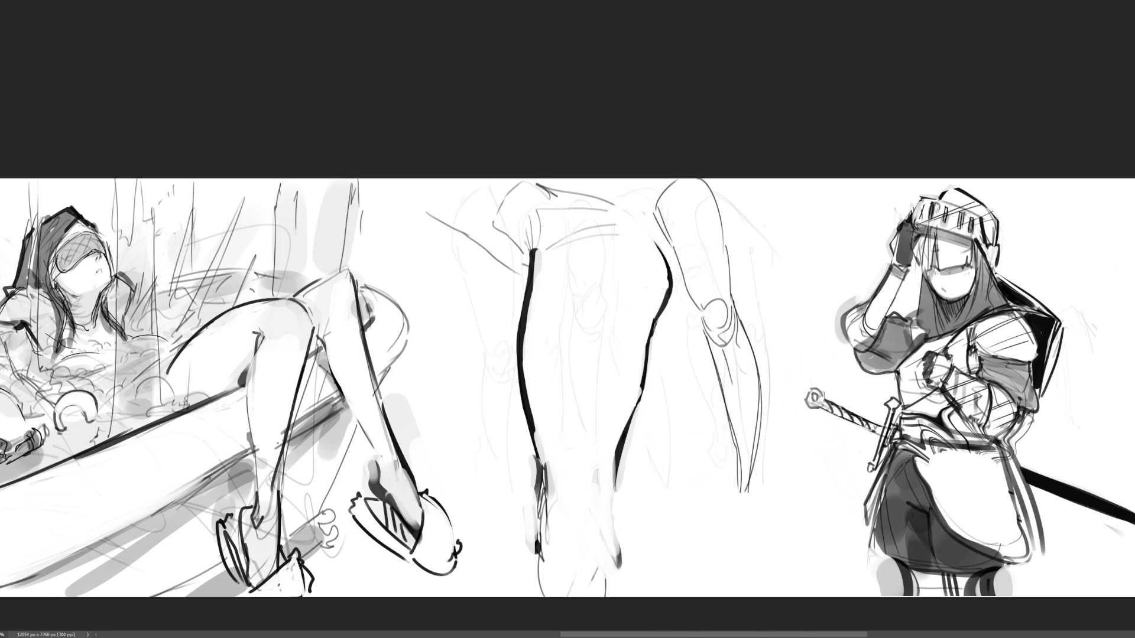
scroll(568, 319, "up", 5)
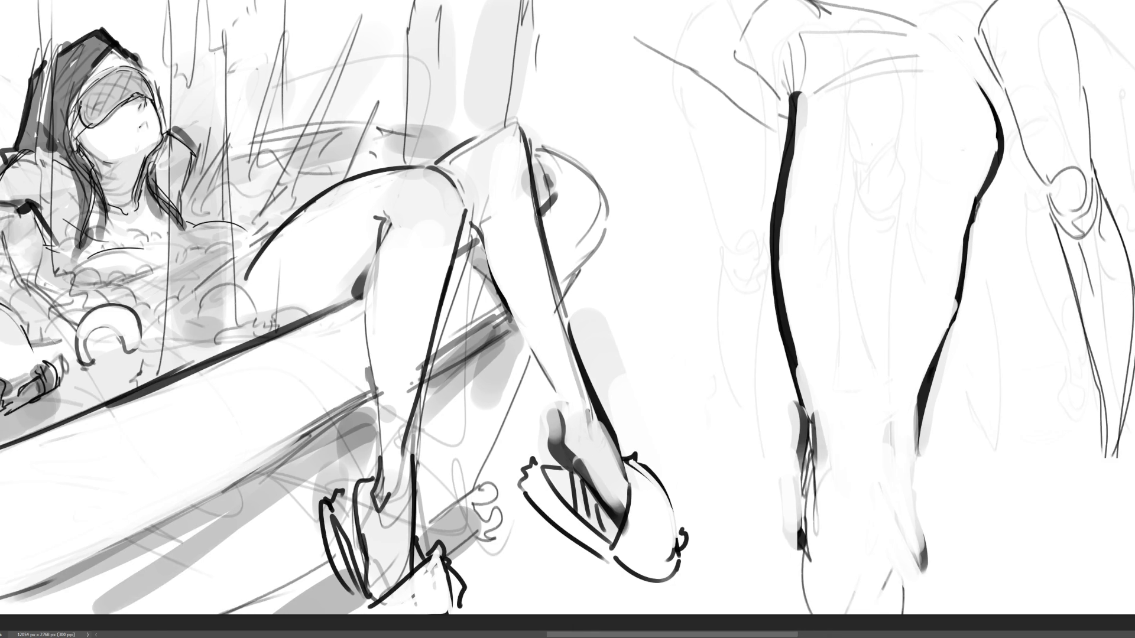
Zoom out to the full panel and erase the middle legs to faint grey lines with a large eraser.
scroll(1115, 317, "right", 3)
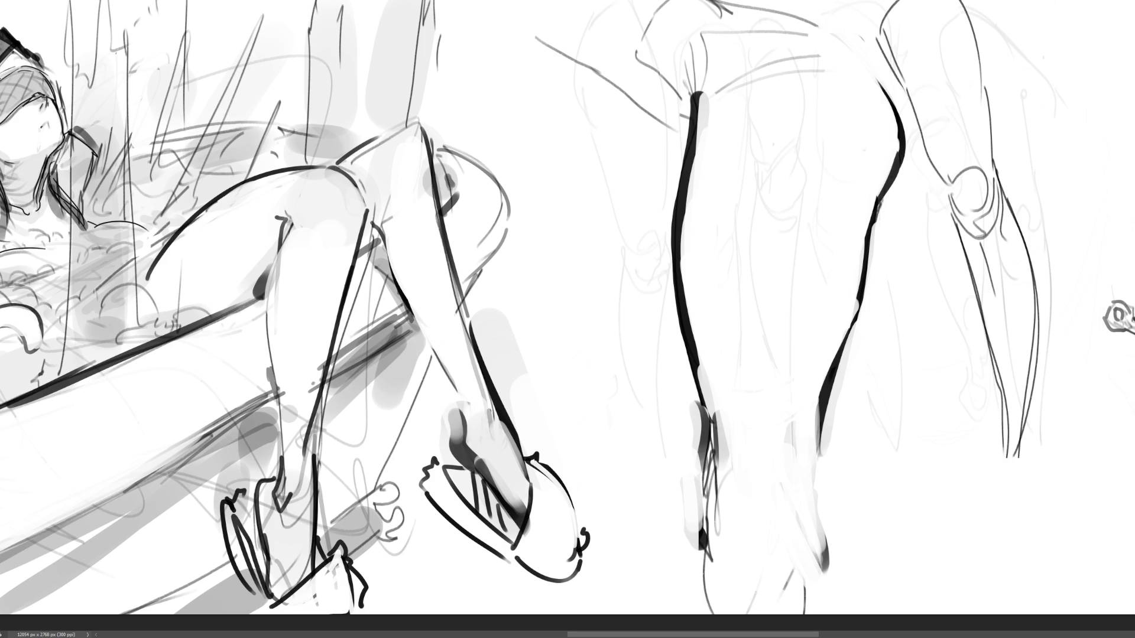
key("ctrl+minus")
key("ctrl+minus")
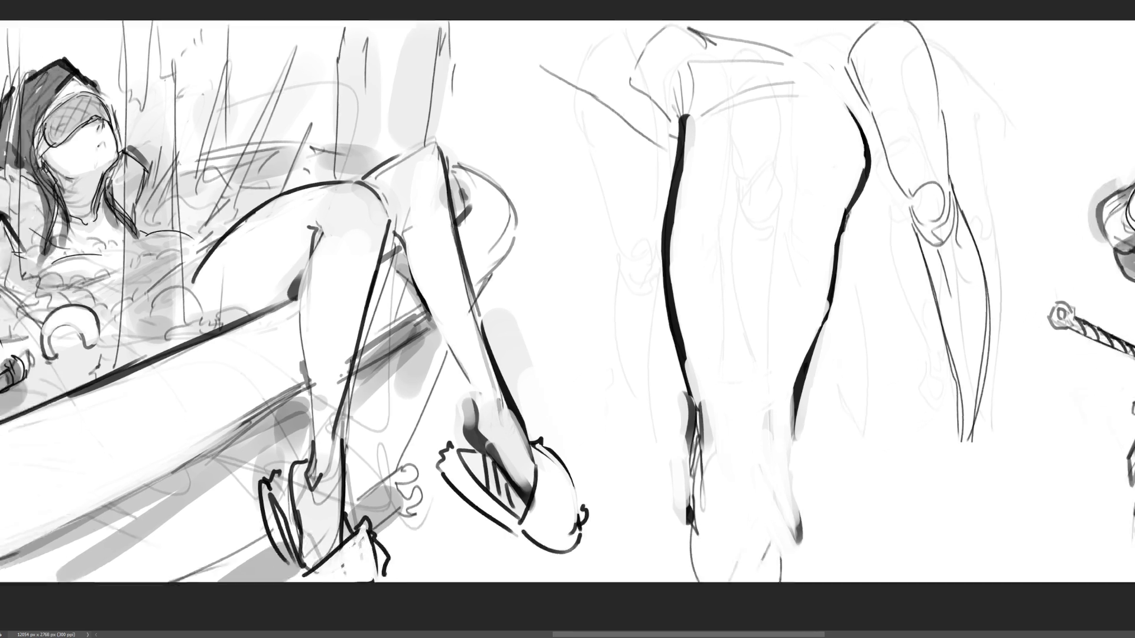
key("e")
mouse_move(789, 216)
left_mouse_down()
mouse_move(767, 195)
mouse_move(656, 190)
mouse_move(727, 292)
mouse_move(665, 449)
mouse_move(735, 464)
mouse_move(633, 246)
mouse_move(683, 408)
left_mouse_up()
left_click_drag(874, 175, 873, 296)
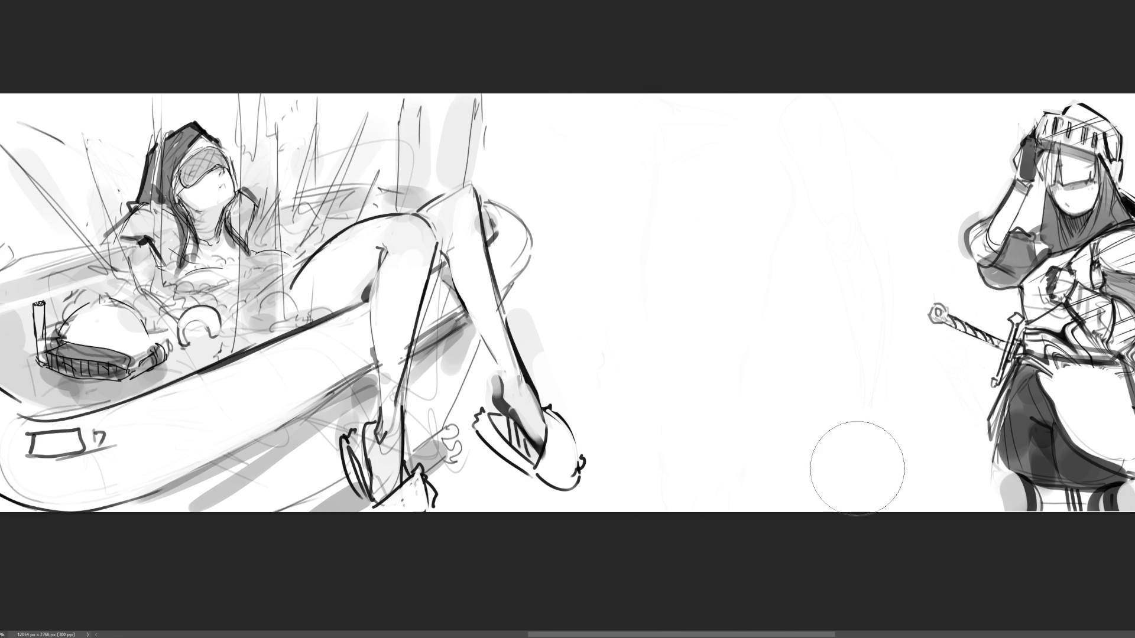
key("bracketleft")
key("bracketleft")
key("bracketleft")
Sketch a round head in the centre gap with face guide lines and a V-shaped jaw and chin.
mouse_move(663, 148)
left_mouse_down()
mouse_move(671, 207)
mouse_move(718, 127)
left_mouse_up()
mouse_move(710, 125)
left_mouse_down()
mouse_move(720, 127)
mouse_move(692, 185)
left_mouse_up()
mouse_move(680, 179)
left_mouse_down()
mouse_move(705, 172)
mouse_move(718, 185)
mouse_move(698, 217)
mouse_move(739, 205)
left_mouse_up()
mouse_move(746, 202)
left_mouse_down()
mouse_move(761, 186)
mouse_move(710, 227)
mouse_move(683, 229)
mouse_move(695, 228)
mouse_move(698, 245)
left_mouse_up()
mouse_move(671, 204)
left_mouse_down()
mouse_move(709, 254)
mouse_move(762, 188)
left_mouse_up()
left_click_drag(768, 196, 703, 263)
left_click_drag(686, 240, 706, 261)
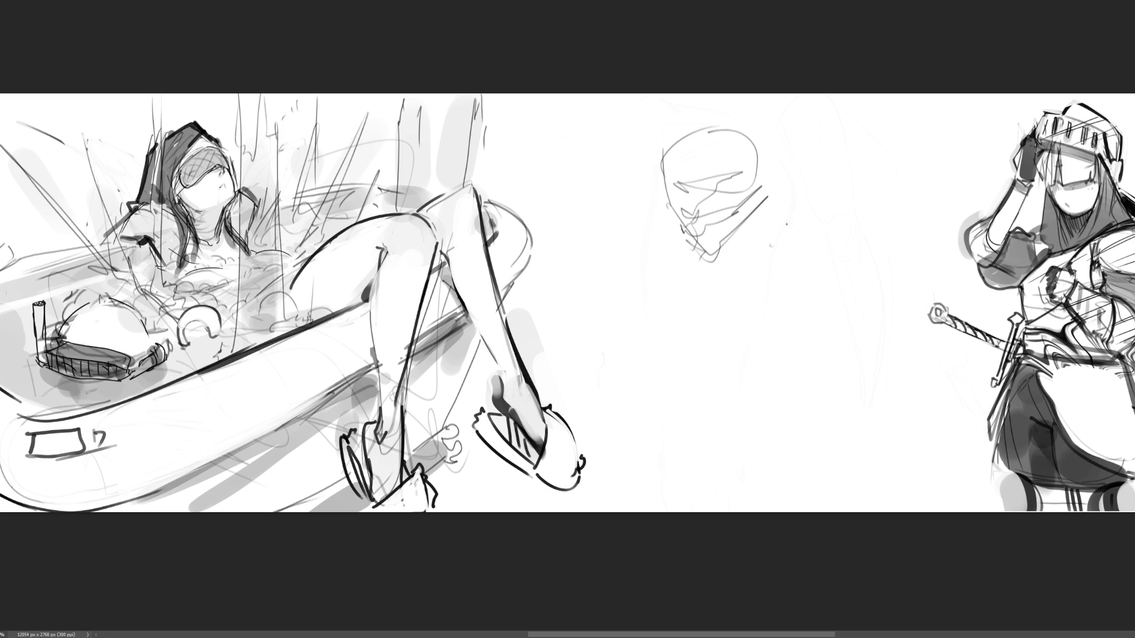
Start a second head to the right with an eye line, brow arc, lids and centre guides.
mouse_move(813, 241)
left_mouse_down()
mouse_move(811, 201)
mouse_move(834, 176)
mouse_move(900, 220)
left_mouse_up()
mouse_move(810, 189)
left_mouse_down()
mouse_move(813, 223)
mouse_move(885, 201)
mouse_move(872, 215)
left_mouse_up()
left_click_drag(889, 156, 887, 195)
mouse_move(826, 141)
left_mouse_down()
mouse_move(820, 164)
mouse_move(896, 184)
mouse_move(816, 215)
left_mouse_up()
mouse_move(914, 211)
left_mouse_down()
mouse_move(816, 220)
mouse_move(838, 228)
left_mouse_up()
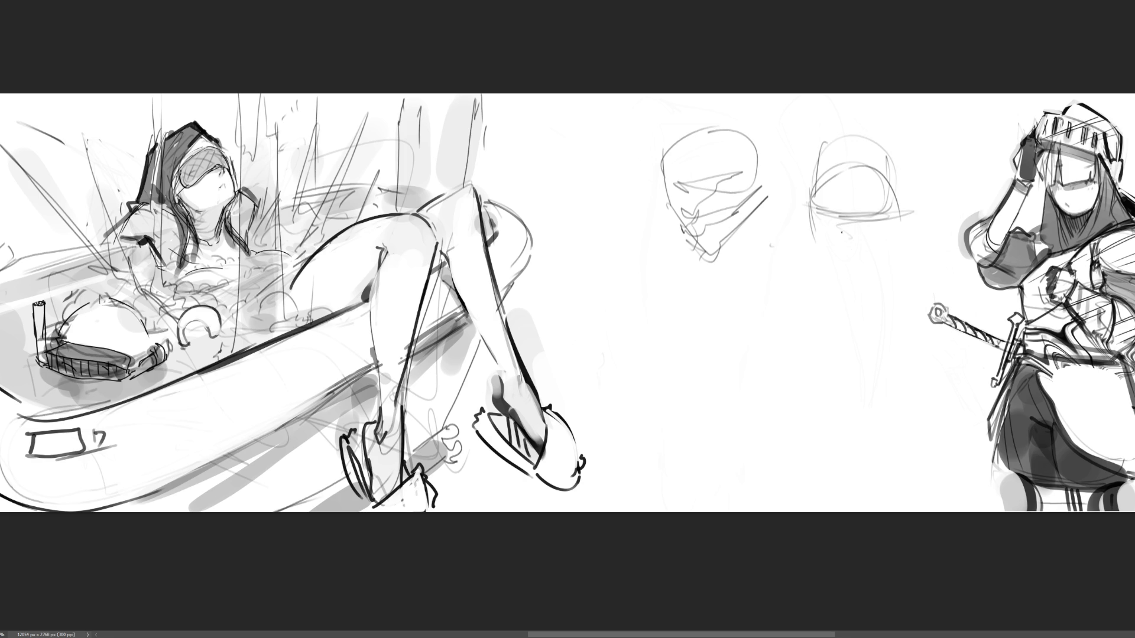
mouse_move(826, 207)
left_mouse_down()
mouse_move(879, 203)
mouse_move(851, 243)
mouse_move(890, 232)
left_mouse_up()
Sketch the second head's jaw, cheeks and firm outline, plus ears and crown arcs.
mouse_move(812, 213)
left_mouse_down()
mouse_move(844, 265)
mouse_move(832, 273)
mouse_move(882, 253)
mouse_move(859, 291)
left_mouse_up()
mouse_move(906, 240)
left_mouse_down()
mouse_move(897, 266)
mouse_move(872, 280)
left_mouse_up()
left_click_drag(900, 201, 902, 258)
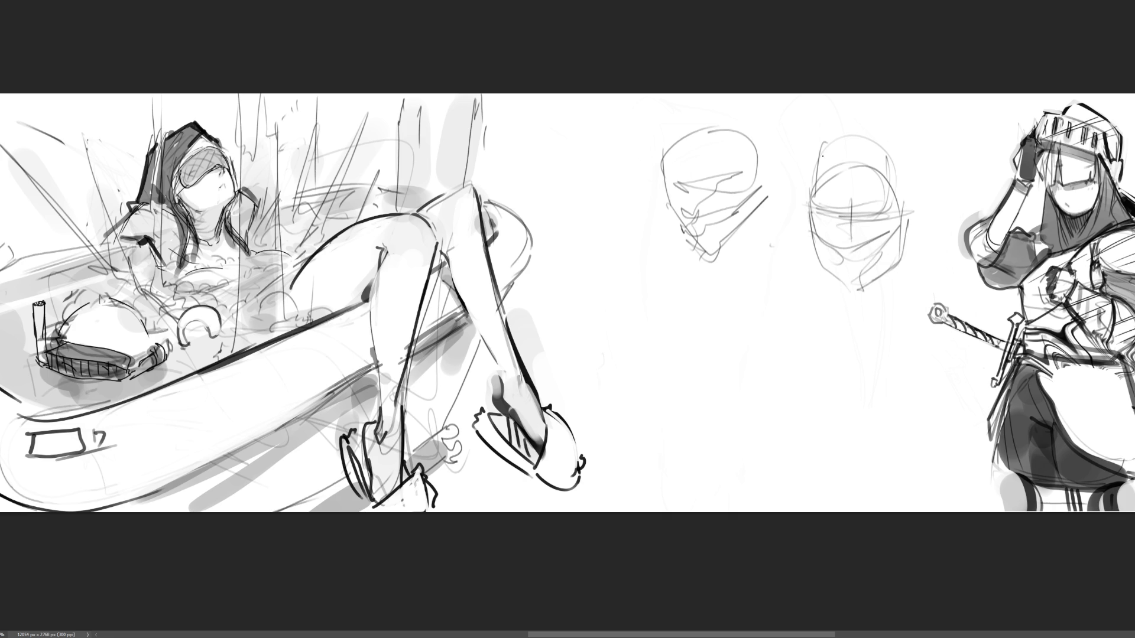
mouse_move(808, 197)
left_mouse_down()
mouse_move(870, 142)
mouse_move(905, 217)
left_mouse_up()
left_click_drag(903, 181, 905, 207)
mouse_move(835, 148)
left_mouse_down()
mouse_move(863, 134)
mouse_move(899, 193)
mouse_move(908, 236)
left_mouse_up()
mouse_move(819, 219)
left_mouse_down()
mouse_move(795, 195)
mouse_move(803, 227)
left_mouse_up()
left_click_drag(814, 135, 895, 118)
Rework the first head with an outline loop, chin and jaw, side hatching and a darker right side.
mouse_move(908, 176)
left_mouse_down()
mouse_move(772, 140)
mouse_move(672, 154)
mouse_move(736, 104)
mouse_move(715, 250)
left_mouse_up()
mouse_move(750, 190)
left_mouse_down()
mouse_move(700, 251)
mouse_move(706, 264)
mouse_move(759, 241)
left_mouse_up()
mouse_move(779, 175)
left_mouse_down()
mouse_move(766, 233)
mouse_move(746, 215)
mouse_move(713, 248)
left_mouse_up()
left_click_drag(670, 213, 736, 188)
left_click_drag(757, 131, 768, 177)
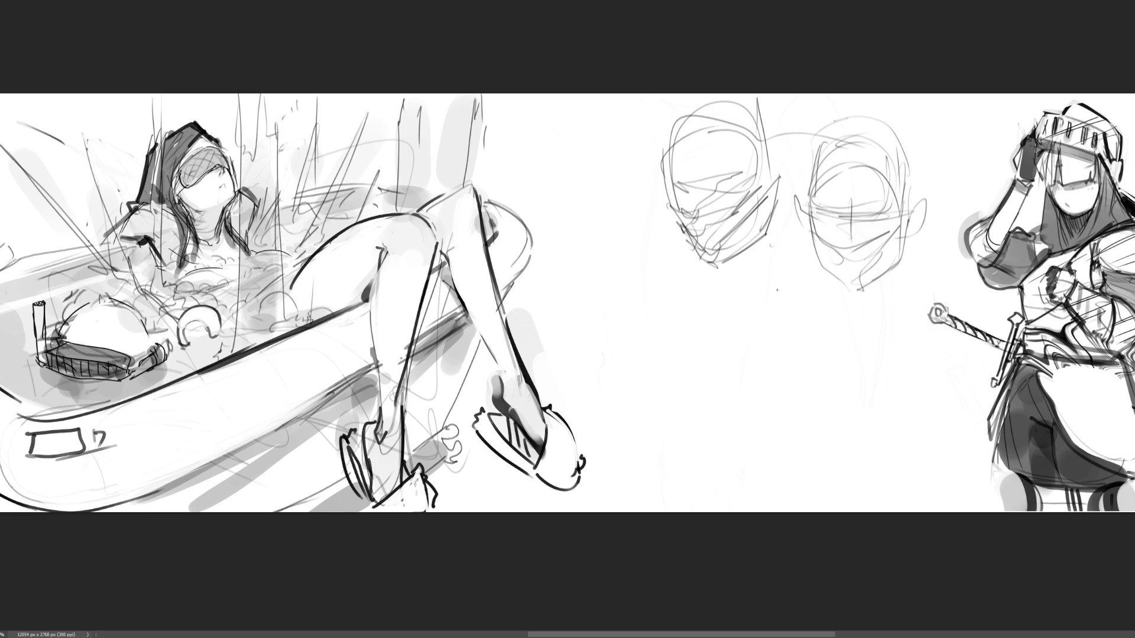
Sketch a third head below the first, with midline, side guides and small detail strokes.
mouse_move(627, 307)
left_mouse_down()
mouse_move(670, 385)
mouse_move(715, 302)
mouse_move(683, 382)
left_mouse_up()
mouse_move(661, 300)
left_mouse_down()
mouse_move(651, 382)
mouse_move(748, 339)
mouse_move(715, 397)
left_mouse_up()
mouse_move(667, 309)
left_mouse_down()
mouse_move(726, 289)
mouse_move(742, 355)
left_mouse_up()
left_click_drag(718, 355, 761, 338)
left_click_drag(659, 341, 744, 349)
mouse_move(752, 285)
left_mouse_down()
mouse_move(744, 346)
mouse_move(713, 377)
mouse_move(701, 366)
left_mouse_up()
left_click_drag(667, 374, 734, 364)
left_click_drag(672, 332, 714, 341)
left_click_drag(683, 339, 733, 350)
mouse_move(687, 311)
left_mouse_down()
mouse_move(720, 304)
mouse_move(746, 342)
mouse_move(726, 381)
mouse_move(645, 370)
left_mouse_up()
left_click_drag(632, 274, 644, 377)
Add long guide lines linking the upper and lower head sketches on their left side.
mouse_move(652, 207)
left_mouse_down()
mouse_move(656, 284)
mouse_move(658, 259)
mouse_move(677, 282)
left_mouse_up()
left_click_drag(743, 264, 733, 285)
left_click_drag(644, 267, 630, 379)
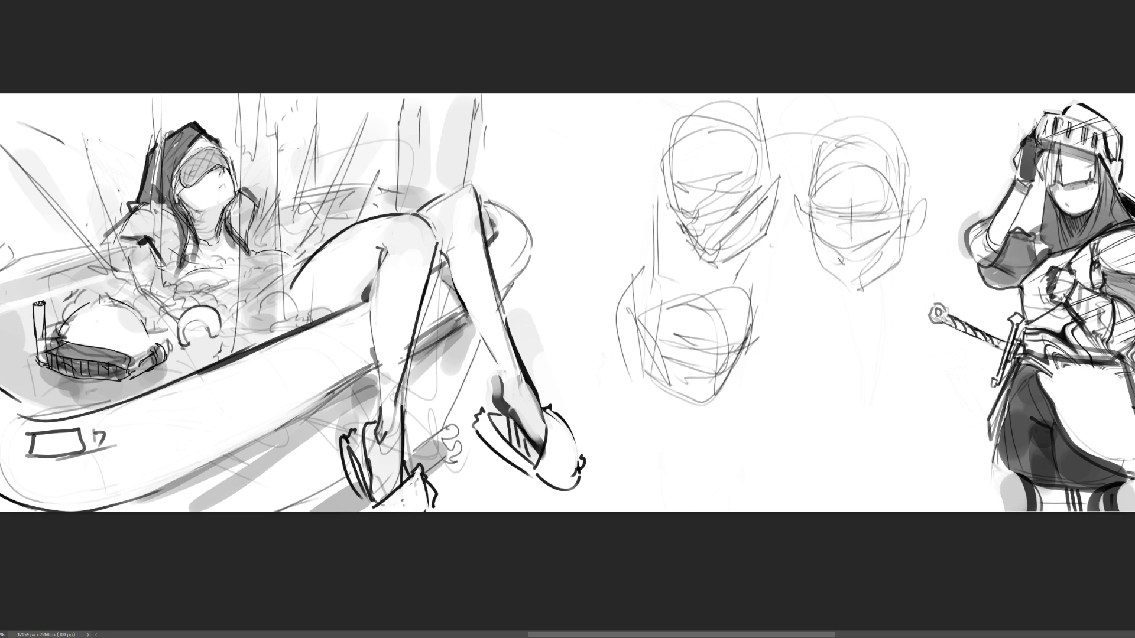
Draw a mouth, a nose and eyelashes over both eyes on the second head.
left_click_drag(843, 267, 867, 261)
mouse_move(850, 218)
left_mouse_down()
mouse_move(841, 237)
mouse_move(861, 231)
mouse_move(837, 234)
left_mouse_up()
left_click_drag(865, 218, 890, 213)
mouse_move(818, 218)
left_mouse_down()
mouse_move(833, 216)
mouse_move(834, 192)
mouse_move(885, 198)
left_mouse_up()
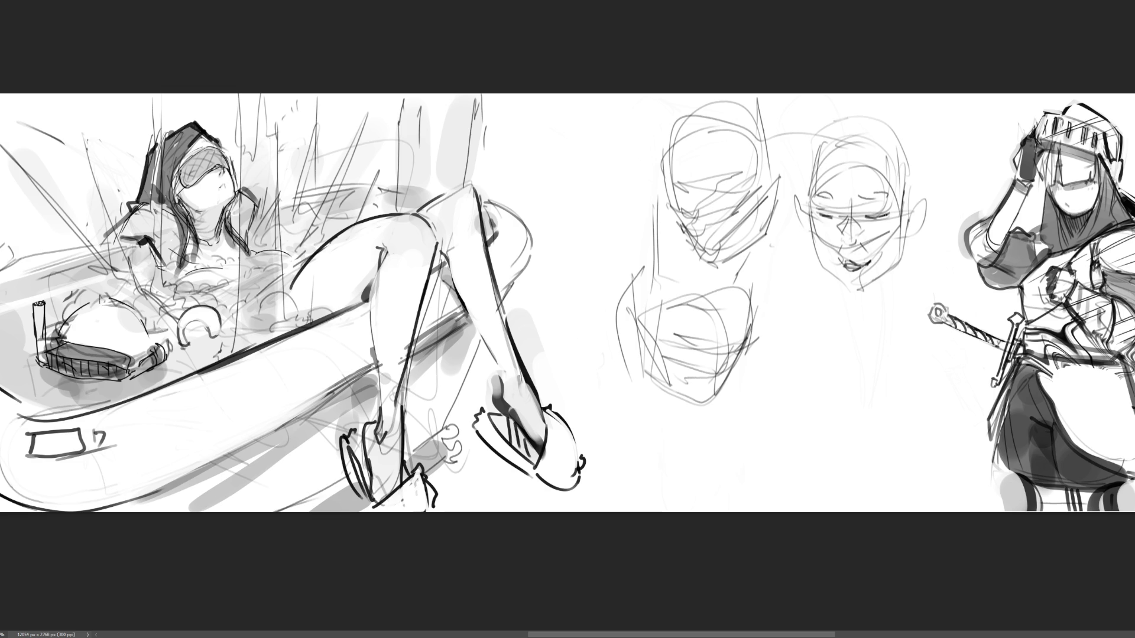
Define both cheeks and jaw, redraw both ears, and hatch the right cheek.
left_click_drag(812, 212, 831, 254)
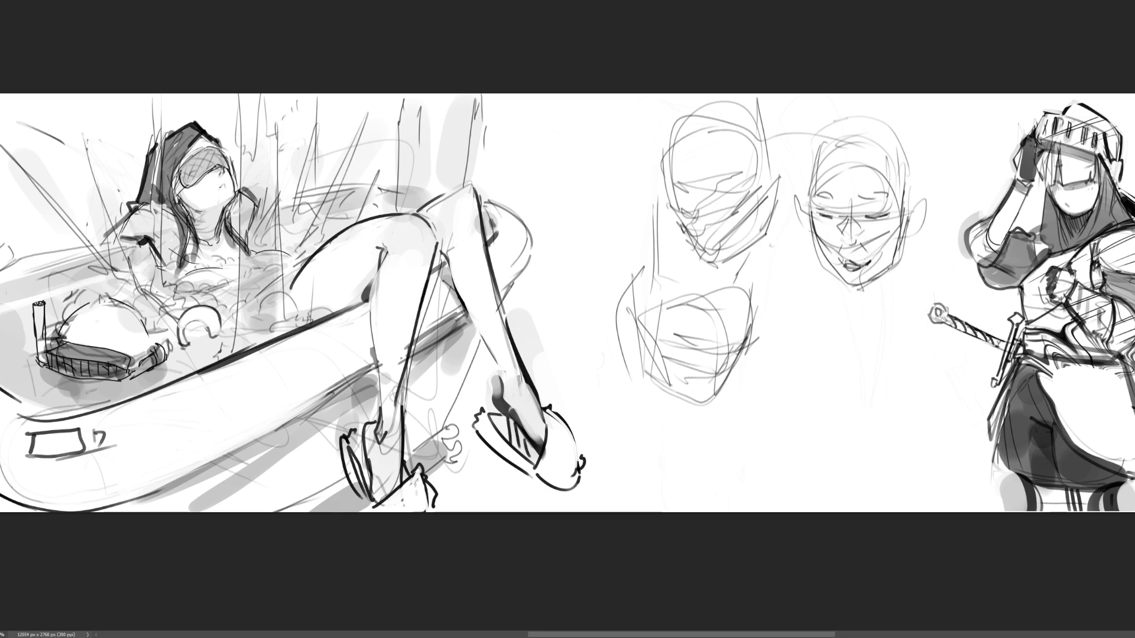
left_click_drag(903, 239, 875, 277)
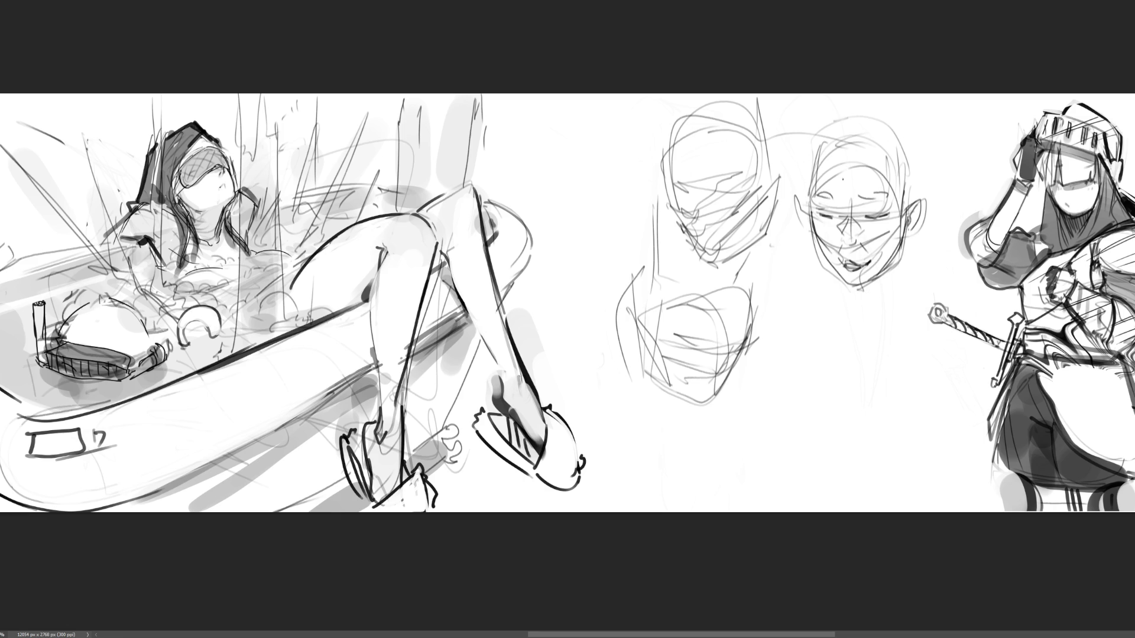
left_click_drag(799, 194, 809, 220)
left_click_drag(920, 193, 904, 230)
left_click_drag(883, 265, 894, 234)
mouse_move(886, 244)
left_mouse_down()
mouse_move(900, 228)
mouse_move(855, 273)
left_mouse_up()
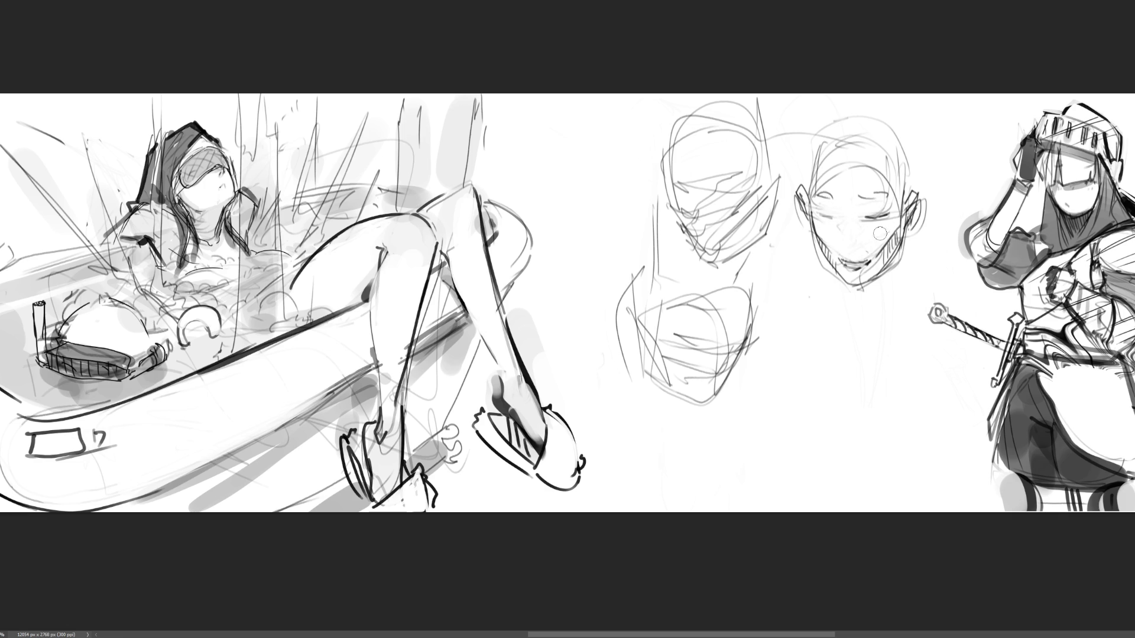
Undo a too-dark cheek stroke, then refine the lips, blush both cheeks and shade the chin and jaw.
mouse_move(820, 210)
left_mouse_down()
mouse_move(890, 214)
mouse_move(852, 226)
mouse_move(864, 268)
left_mouse_up()
key("ctrl+z")
left_click_drag(841, 253, 862, 253)
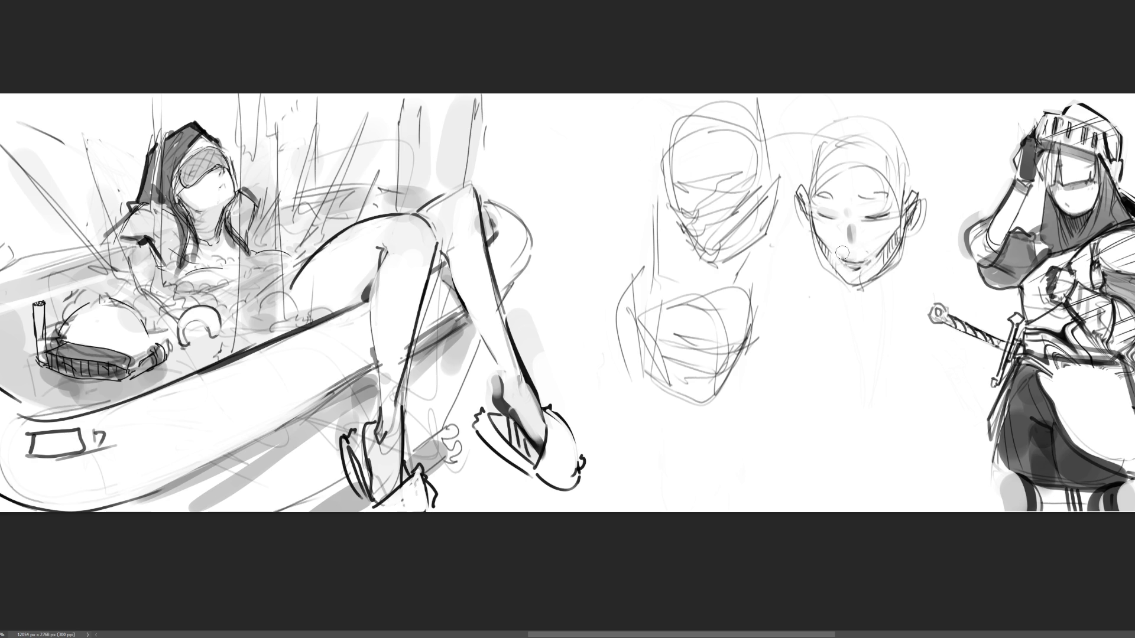
mouse_move(838, 254)
left_mouse_down()
mouse_move(836, 241)
mouse_move(868, 235)
left_mouse_up()
mouse_move(850, 274)
left_mouse_down()
mouse_move(866, 276)
mouse_move(900, 233)
left_mouse_up()
left_click_drag(822, 236, 840, 282)
mouse_move(899, 232)
left_mouse_down()
mouse_move(887, 281)
mouse_move(905, 231)
mouse_move(889, 272)
mouse_move(887, 237)
mouse_move(887, 263)
mouse_move(904, 233)
left_mouse_up()
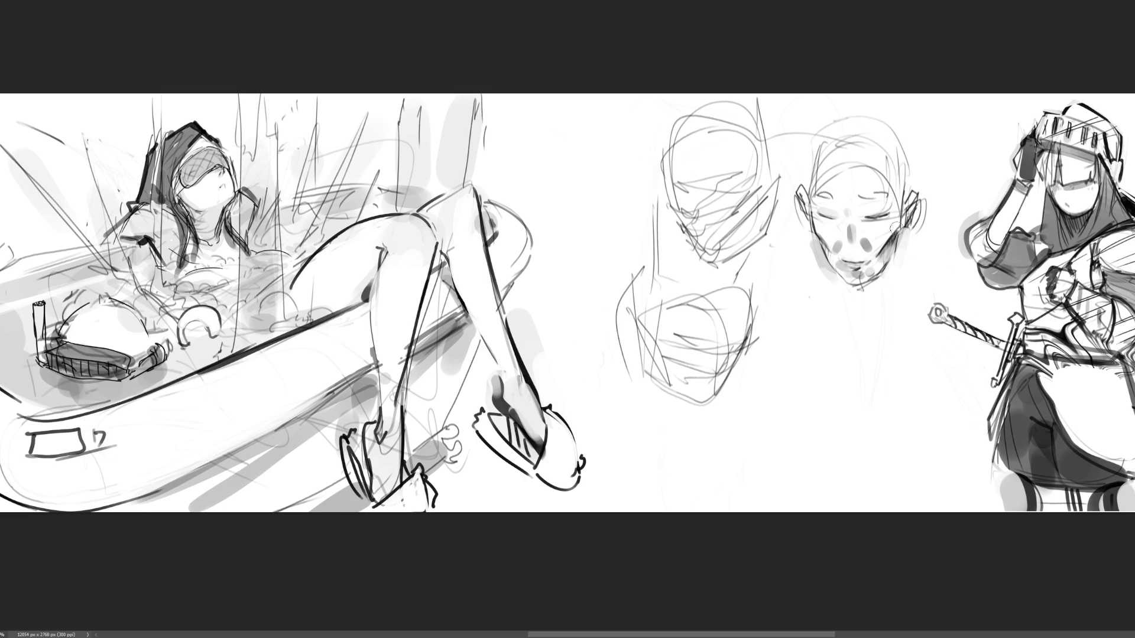
Shade the right cheek, left face edge, temples and crown, then soften the mouth and chin.
left_click_drag(897, 207, 894, 222)
left_click_drag(810, 206, 815, 260)
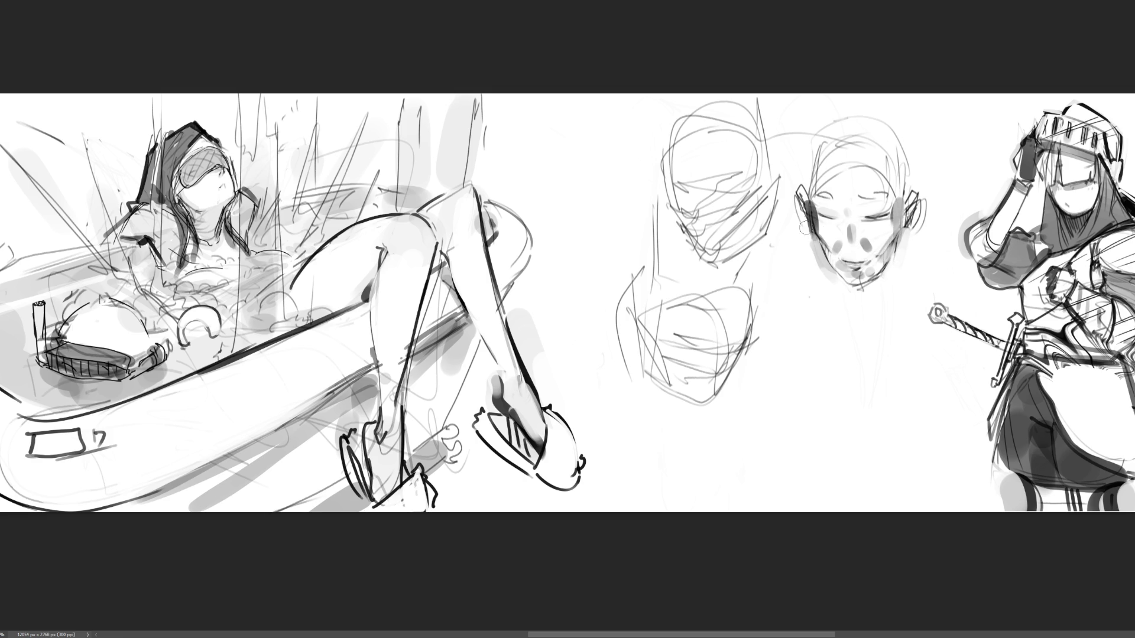
left_click_drag(808, 178, 819, 207)
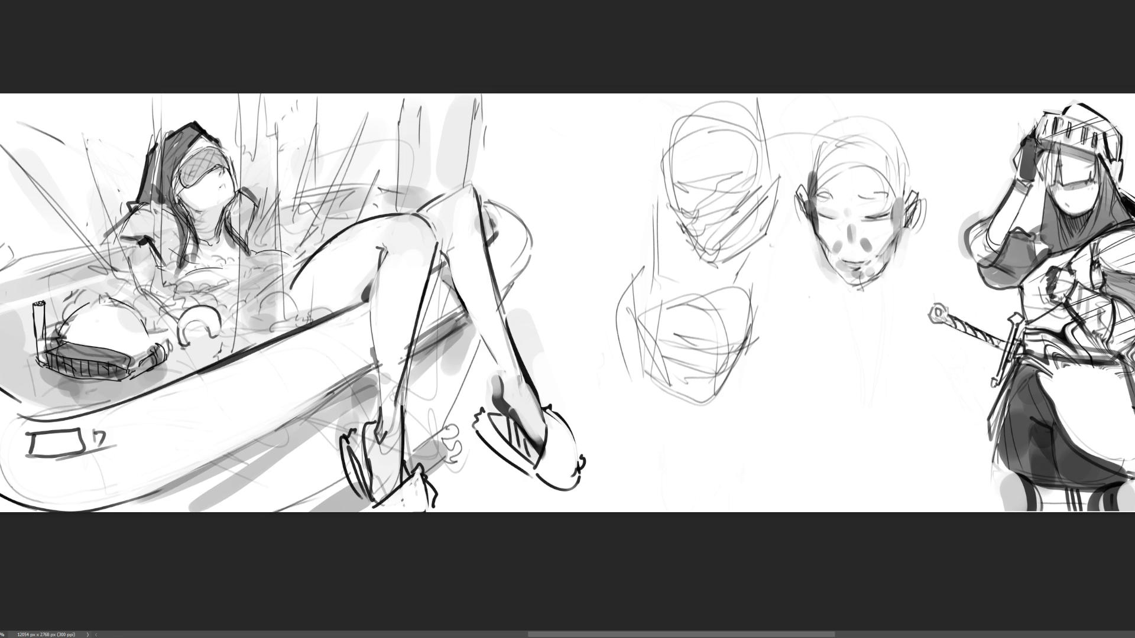
left_click_drag(893, 175, 895, 204)
mouse_move(811, 172)
left_mouse_down()
mouse_move(890, 158)
mouse_move(903, 189)
left_mouse_up()
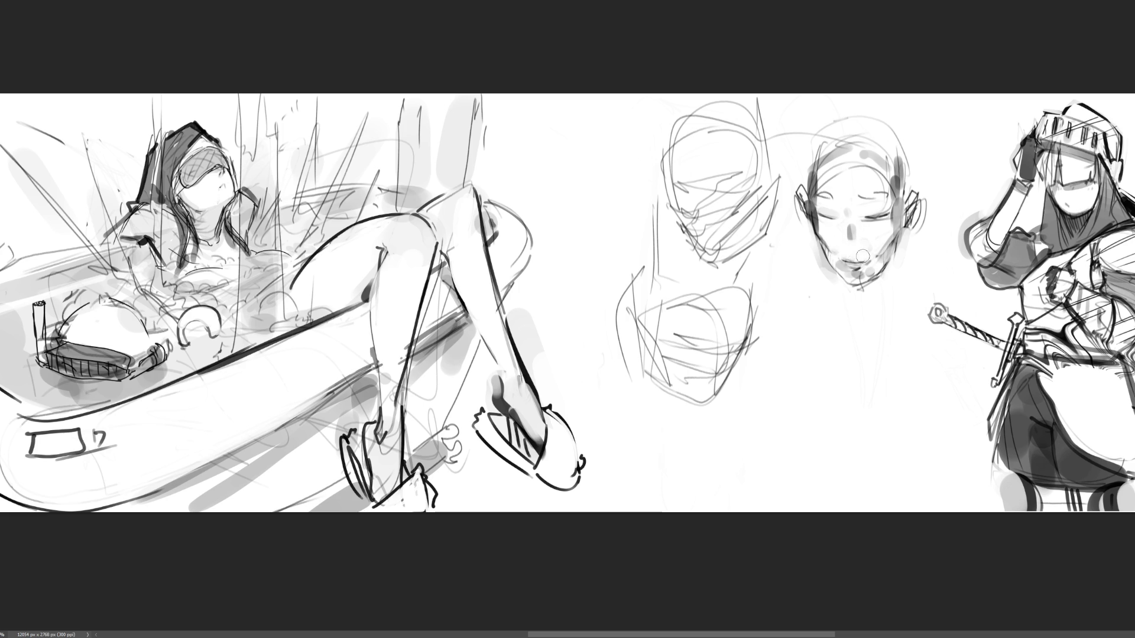
mouse_move(839, 261)
left_mouse_down()
mouse_move(871, 263)
mouse_move(857, 273)
mouse_move(841, 254)
mouse_move(851, 268)
mouse_move(853, 232)
mouse_move(857, 263)
mouse_move(834, 237)
mouse_move(878, 235)
mouse_move(863, 260)
mouse_move(886, 239)
left_mouse_up()
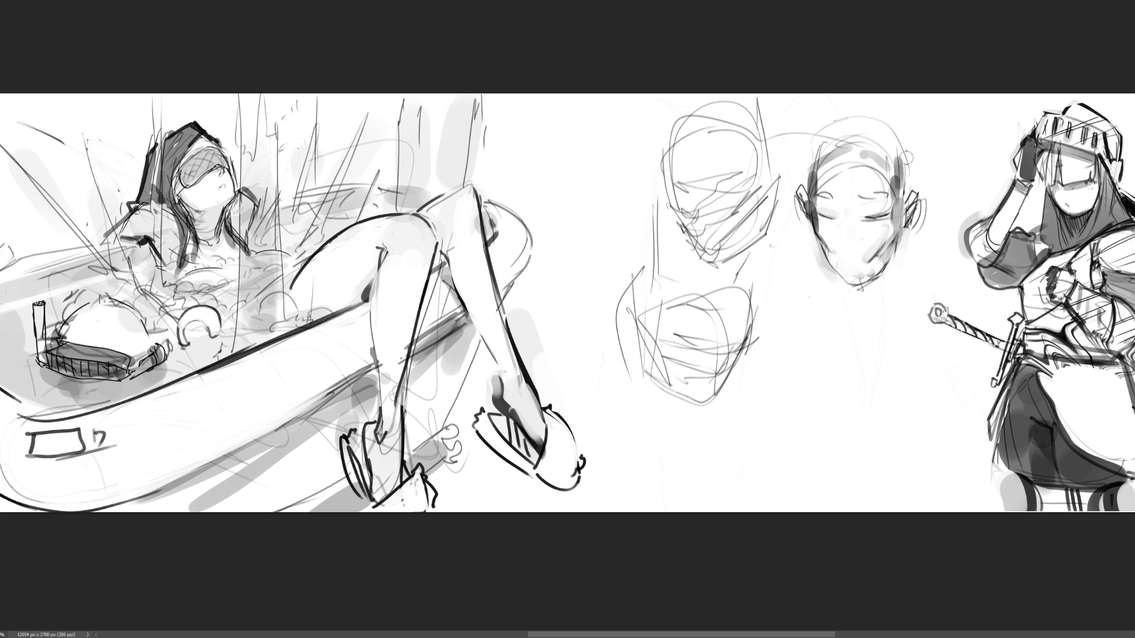
Darken the shading on the middle face's right ear.
left_click_drag(913, 164, 917, 204)
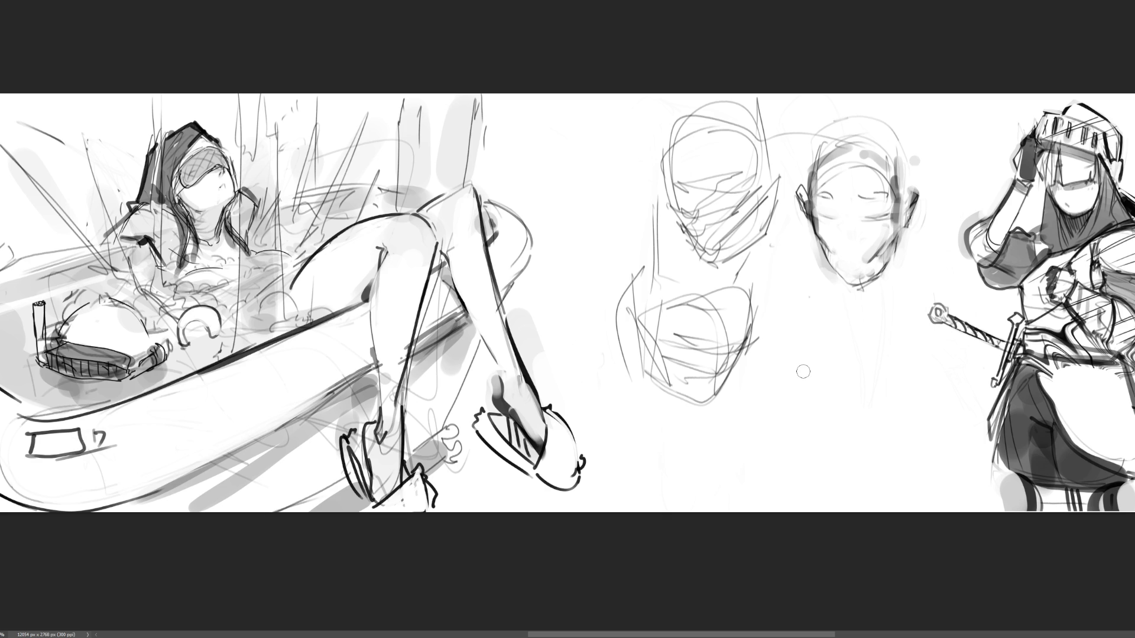
key("e")
mouse_move(834, 266)
left_mouse_down()
mouse_move(857, 195)
mouse_move(839, 177)
mouse_move(771, 333)
mouse_move(643, 161)
mouse_move(811, 158)
mouse_move(673, 385)
mouse_move(692, 393)
mouse_move(722, 355)
mouse_move(792, 363)
mouse_move(900, 271)
mouse_move(844, 182)
mouse_move(888, 311)
mouse_move(920, 116)
mouse_move(836, 380)
mouse_move(892, 284)
mouse_move(839, 175)
left_mouse_up()
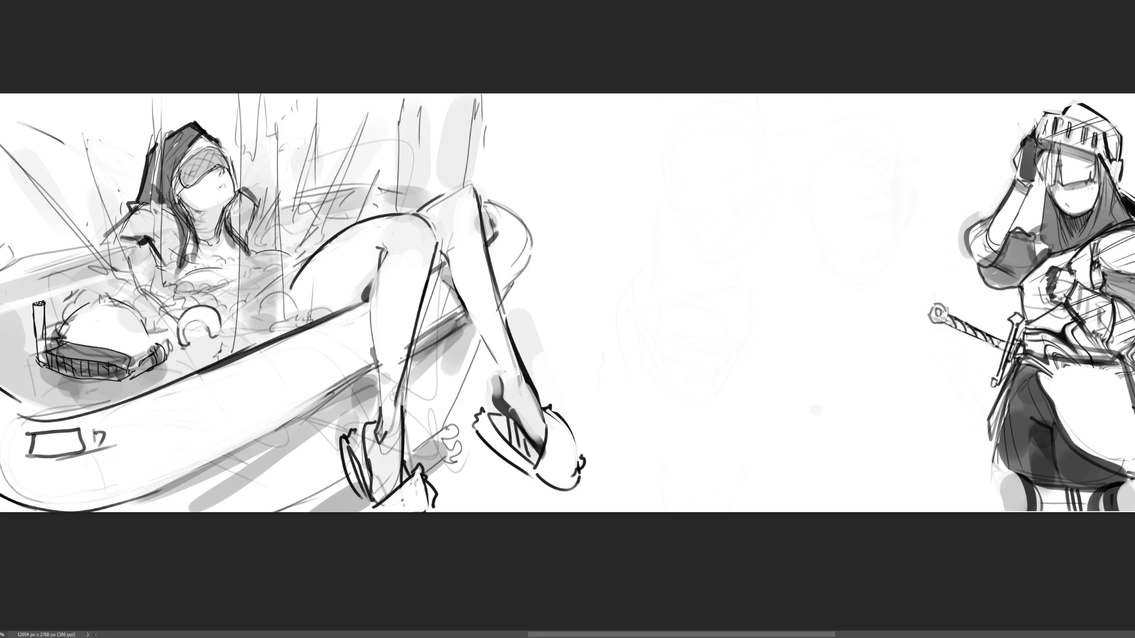
key("b")
Draw a tall head outline between the bathtub woman and the knight, closing it at the chin.
mouse_move(743, 121)
left_mouse_down()
mouse_move(691, 176)
mouse_move(810, 138)
mouse_move(809, 227)
left_mouse_up()
left_click_drag(807, 146, 804, 222)
mouse_move(751, 116)
left_mouse_down()
mouse_move(690, 205)
mouse_move(774, 275)
mouse_move(810, 240)
left_mouse_up()
mouse_move(812, 233)
left_mouse_down()
mouse_move(721, 307)
mouse_move(708, 292)
mouse_move(759, 278)
left_mouse_up()
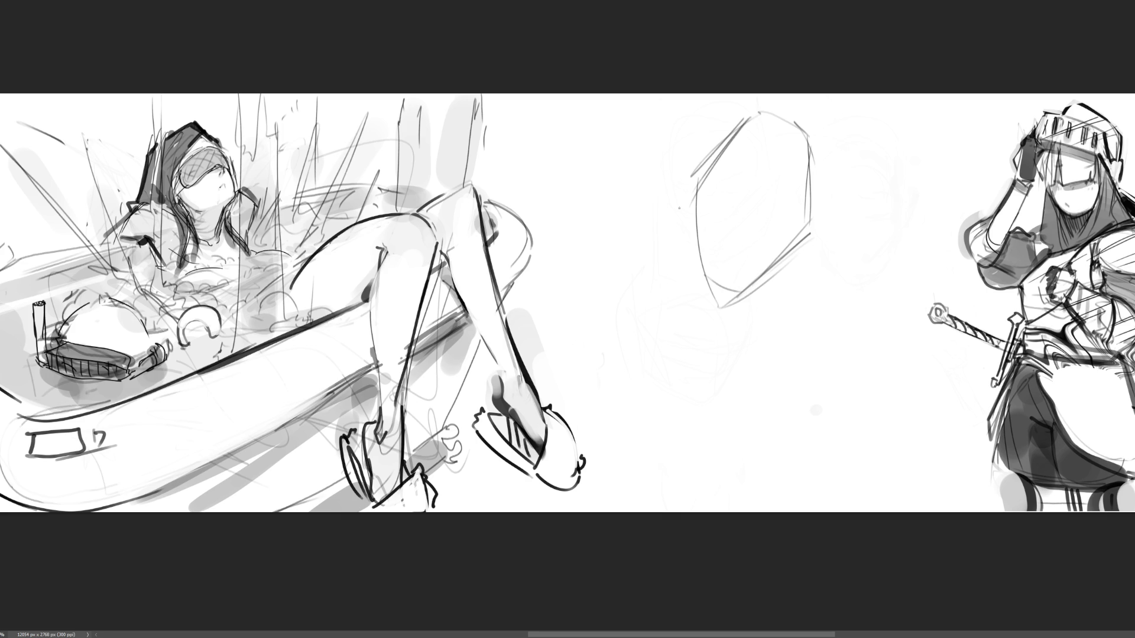
Add curved face guidelines, a brow line and a nose inside the head outline.
mouse_move(709, 183)
left_mouse_down()
mouse_move(737, 249)
mouse_move(726, 252)
mouse_move(790, 212)
mouse_move(747, 264)
left_mouse_up()
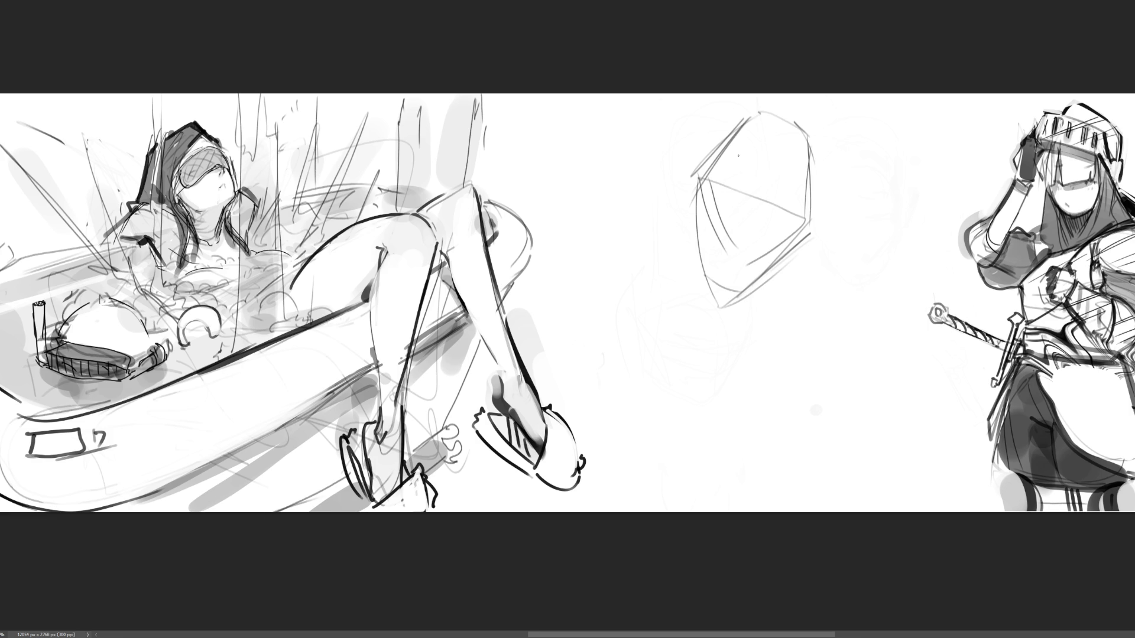
left_click_drag(742, 129, 810, 148)
left_click_drag(721, 193, 759, 177)
mouse_move(768, 175)
left_mouse_down()
mouse_move(775, 196)
mouse_move(742, 231)
left_mouse_up()
mouse_move(769, 184)
left_mouse_down()
mouse_move(768, 227)
mouse_move(746, 236)
left_mouse_up()
left_click_drag(752, 241, 741, 261)
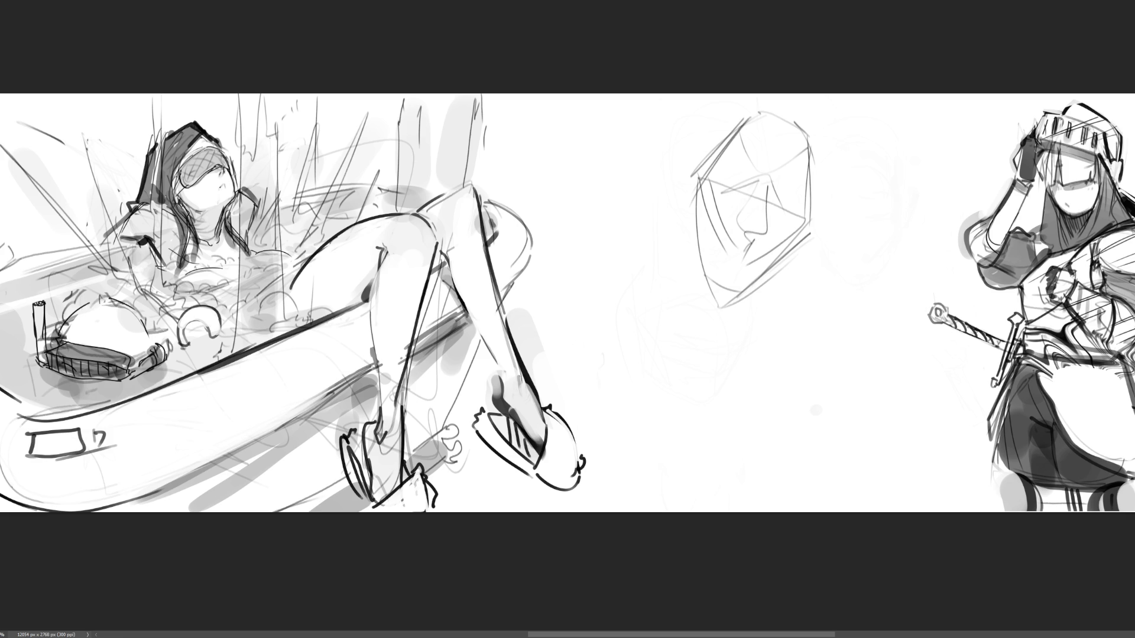
Sketch the left and right contours and jaw lines of the central head.
left_click_drag(825, 217, 744, 294)
mouse_move(698, 168)
left_mouse_down()
mouse_move(717, 272)
mouse_move(799, 230)
left_mouse_up()
left_click_drag(800, 231, 751, 294)
left_click_drag(693, 162, 733, 316)
left_click_drag(825, 161, 812, 239)
mouse_move(812, 240)
left_mouse_down()
mouse_move(757, 309)
mouse_move(694, 306)
mouse_move(755, 294)
left_mouse_up()
left_click_drag(826, 167, 819, 305)
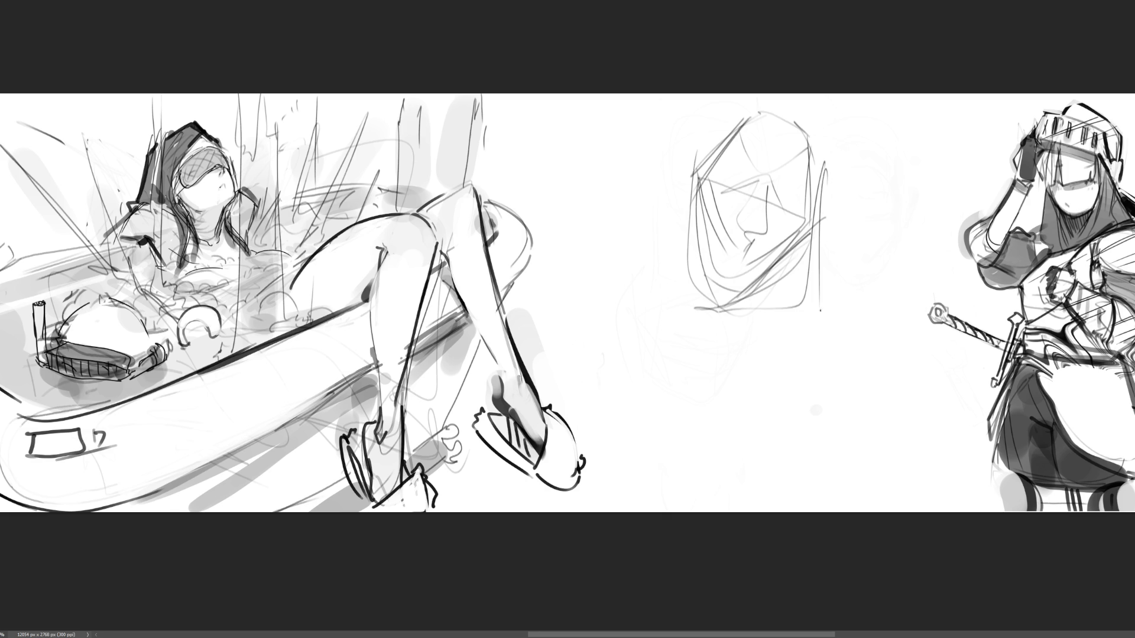
Add top-of-head contours, long diagonals and a cross line over the face.
left_click_drag(754, 106, 701, 162)
mouse_move(769, 95)
left_mouse_down()
mouse_move(802, 124)
mouse_move(815, 273)
mouse_move(690, 198)
mouse_move(802, 200)
left_mouse_up()
left_click_drag(811, 119, 810, 235)
left_click_drag(721, 99, 660, 213)
left_click_drag(698, 153, 809, 125)
left_click_drag(810, 124, 823, 173)
left_click_drag(799, 101, 836, 312)
left_click_drag(689, 166, 751, 327)
mouse_move(719, 117)
left_mouse_down()
mouse_move(686, 168)
mouse_move(840, 287)
left_mouse_up()
Sketch the bottom contour below the head and thicken its right side with more lines.
left_click_drag(847, 238, 706, 324)
mouse_move(656, 270)
left_mouse_down()
mouse_move(703, 319)
mouse_move(868, 258)
left_mouse_up()
left_click_drag(829, 224, 810, 293)
left_click_drag(816, 130, 861, 257)
left_click_drag(809, 101, 849, 215)
mouse_move(787, 94)
left_mouse_down()
mouse_move(806, 141)
mouse_move(817, 253)
left_mouse_up()
Loop outer hood lines around the head, sweeping down toward the shoulders.
left_click_drag(773, 94, 672, 249)
mouse_move(691, 173)
left_mouse_down()
mouse_move(675, 237)
mouse_move(750, 331)
left_mouse_up()
left_click_drag(817, 223, 755, 301)
left_click_drag(791, 254, 706, 349)
mouse_move(736, 107)
left_mouse_down()
mouse_move(686, 315)
mouse_move(859, 265)
left_mouse_up()
mouse_move(839, 143)
left_mouse_down()
mouse_move(875, 262)
mouse_move(648, 323)
mouse_move(897, 297)
mouse_move(630, 319)
mouse_move(884, 378)
mouse_move(822, 474)
left_mouse_up()
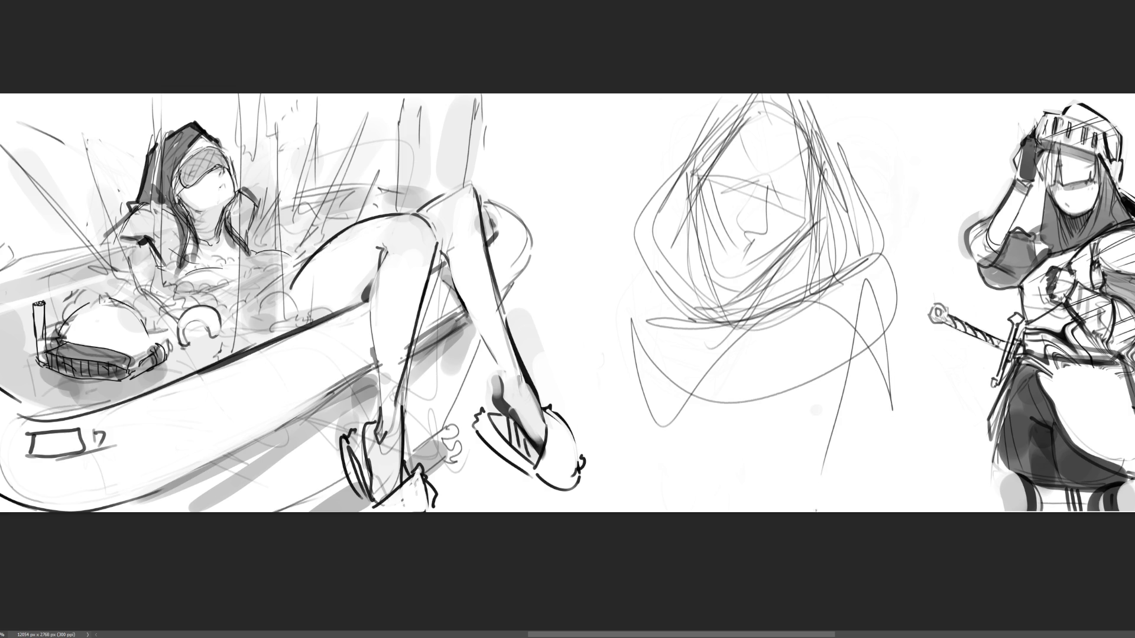